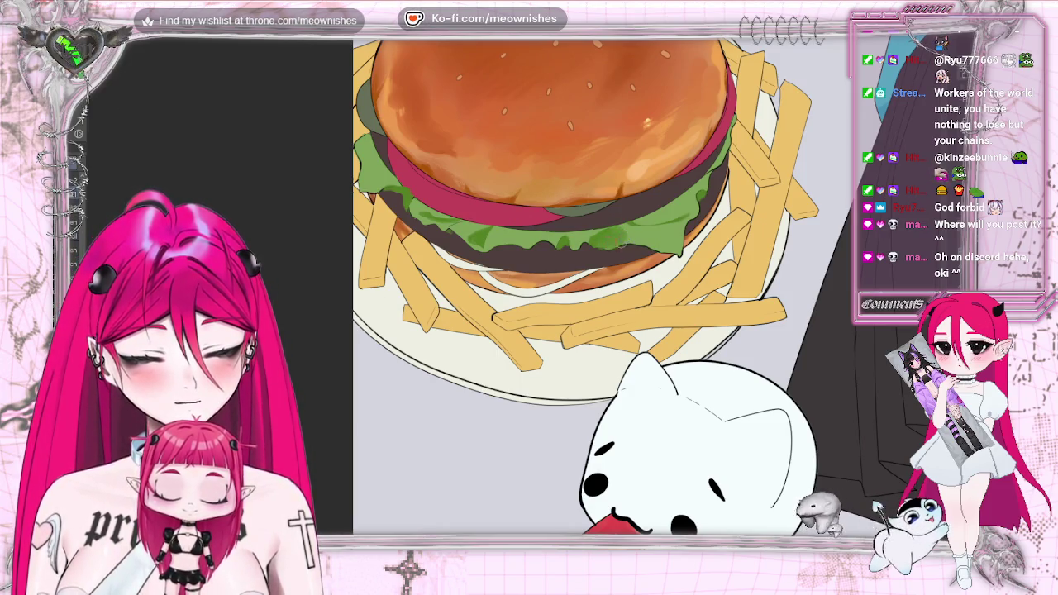
# - Fit the canvas, zoom in on the burger, and brush a lime line along the lettuce's left edge
pyautogui.hotkey('ctrl', '0')
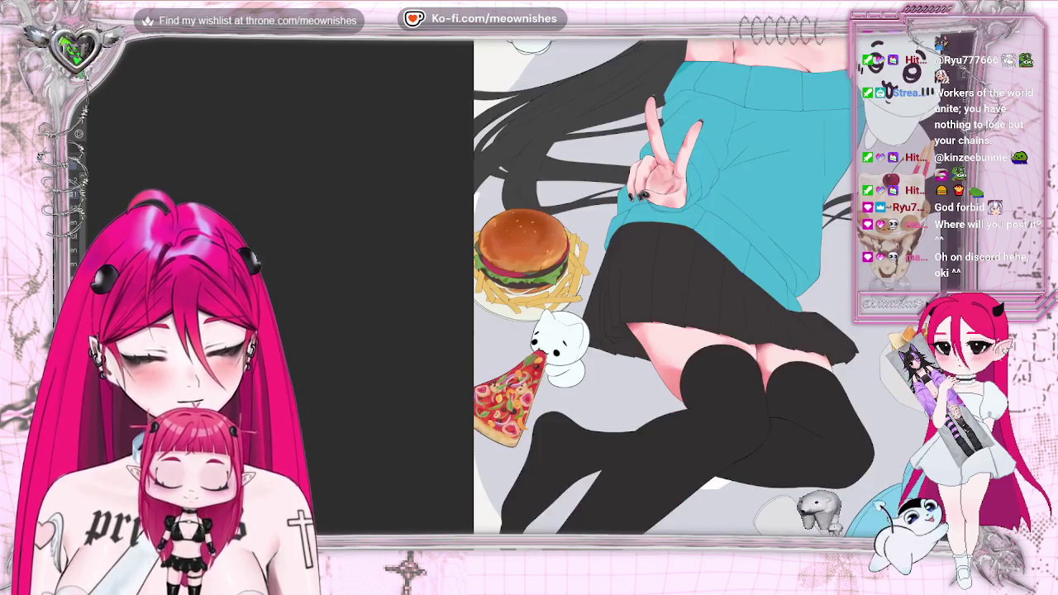
pyautogui.scroll(5, 519, 273)
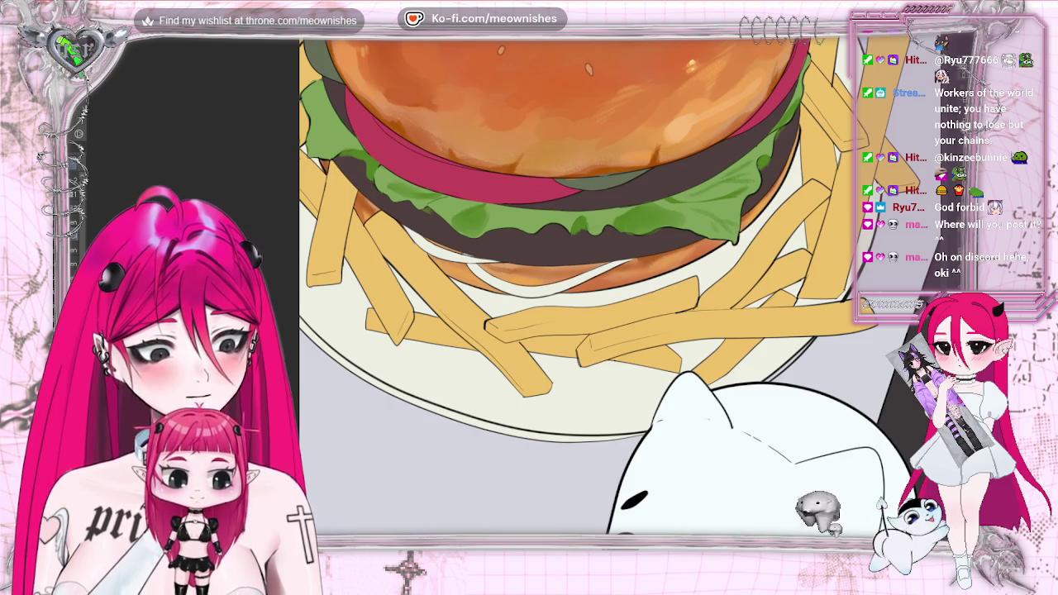
pyautogui.scroll(-5, 604, 289)
pyautogui.scroll(5, 513, 215)
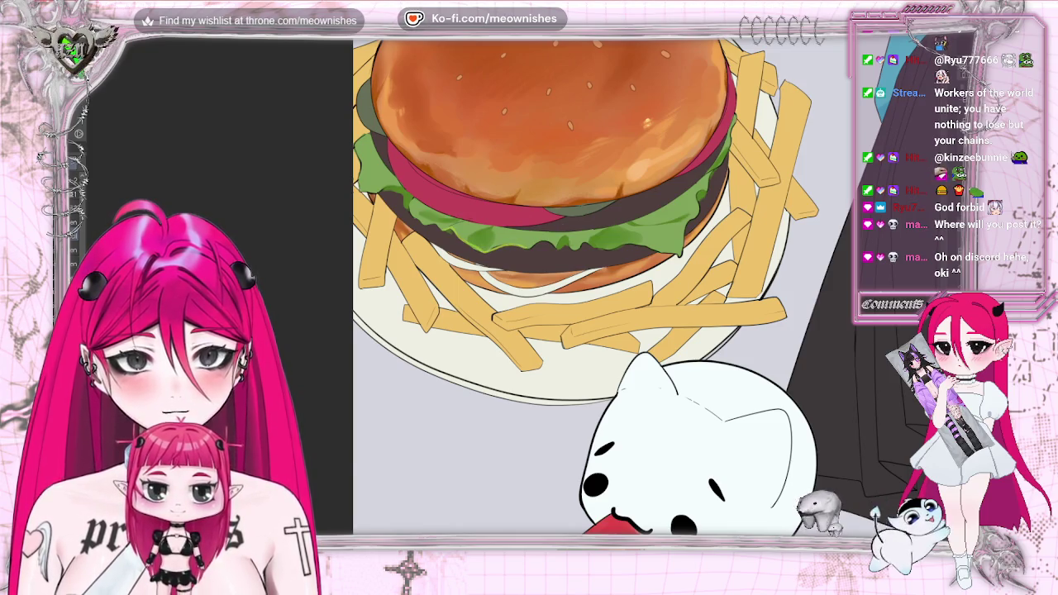
pyautogui.scroll(1, 579, 281)
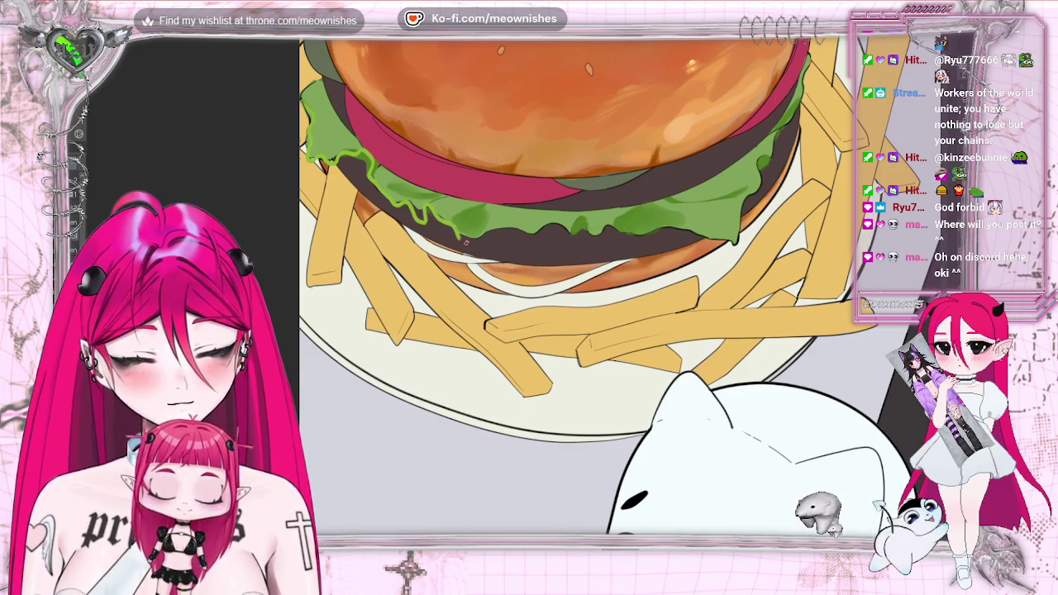
pyautogui.moveTo(504, 233)
pyautogui.mouseDown()
pyautogui.moveTo(567, 231)
pyautogui.moveTo(583, 215)
pyautogui.moveTo(735, 239)
pyautogui.mouseUp()
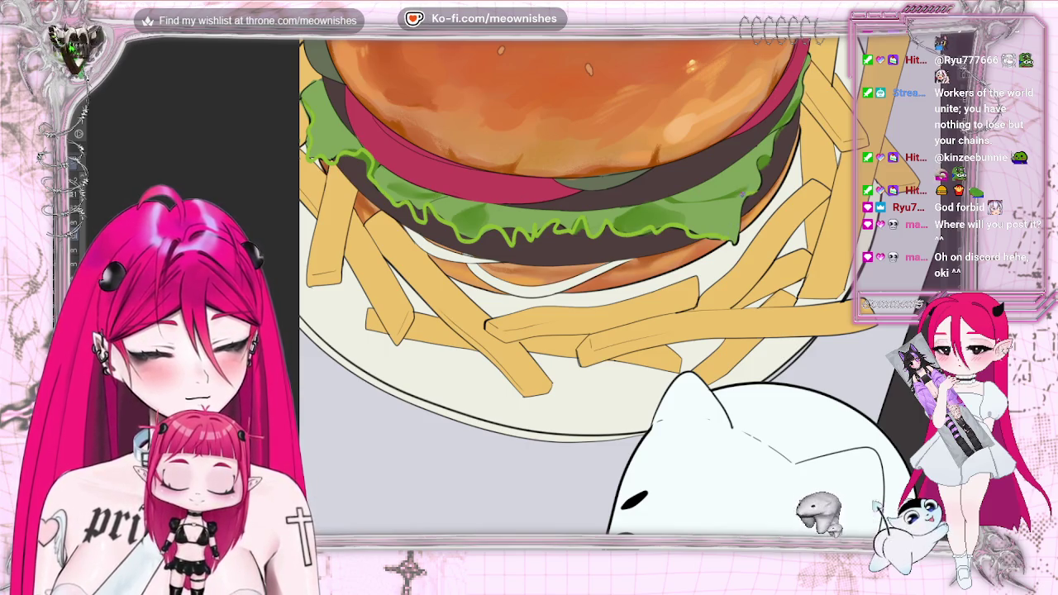
# - Extend the lime lettuce outline up along the patty's right edge
pyautogui.moveTo(752, 194); pyautogui.dragTo(762, 175)
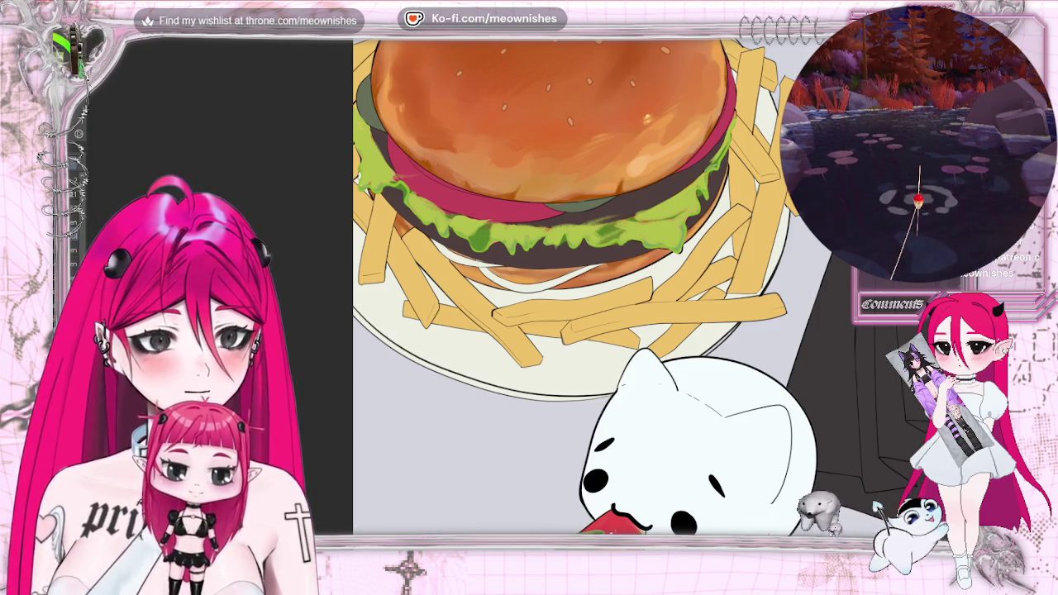
# - Zoom out to check the whole illustration, then zoom back in on the burger
pyautogui.scroll(-5, 640, 287)
pyautogui.scroll(-3, 637, 264)
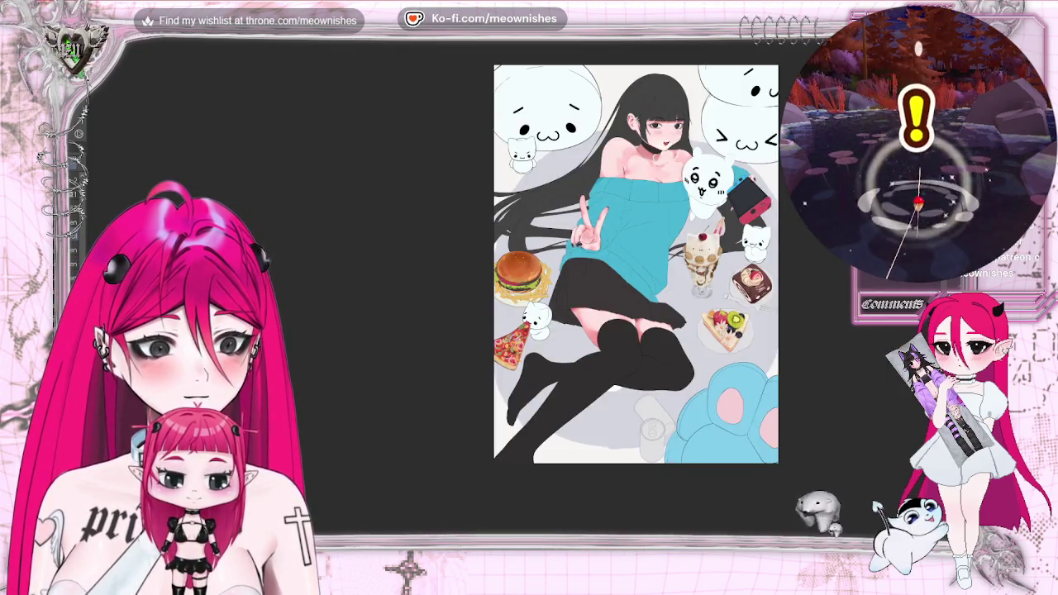
pyautogui.scroll(3, 520, 273)
pyautogui.scroll(2, 521, 273)
pyautogui.scroll(2, 521, 273)
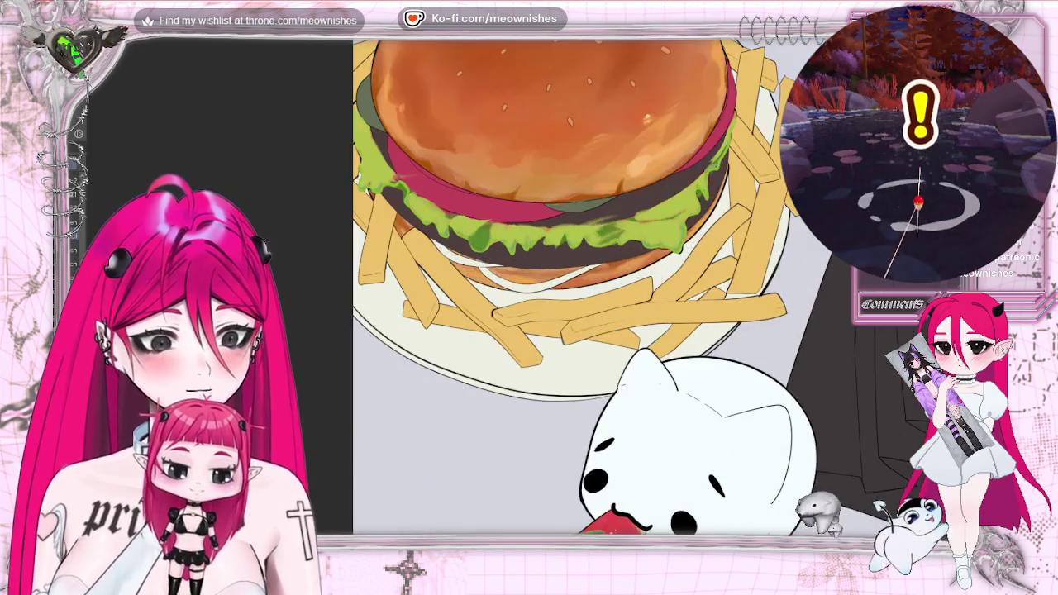
pyautogui.scroll(2, 520, 273)
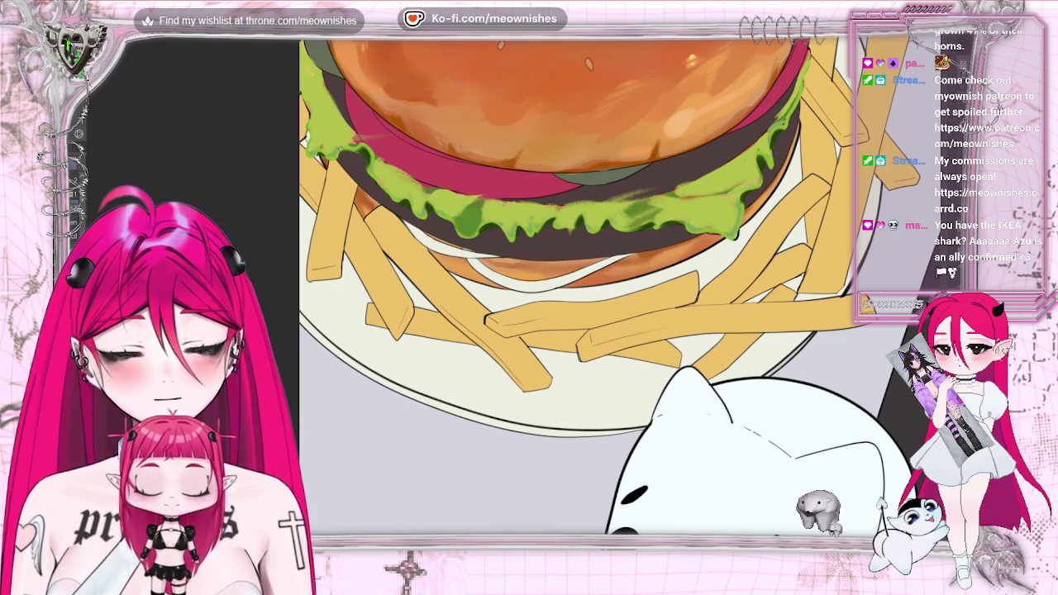
pyautogui.scroll(-3, 578, 290)
pyautogui.scroll(-2, 661, 290)
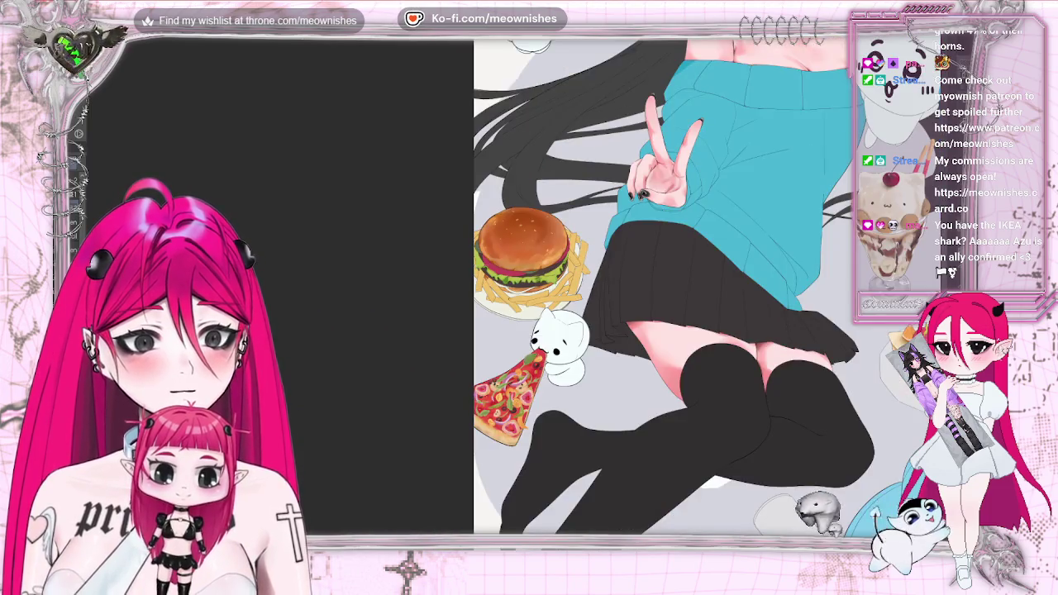
pyautogui.scroll(1, 529, 256)
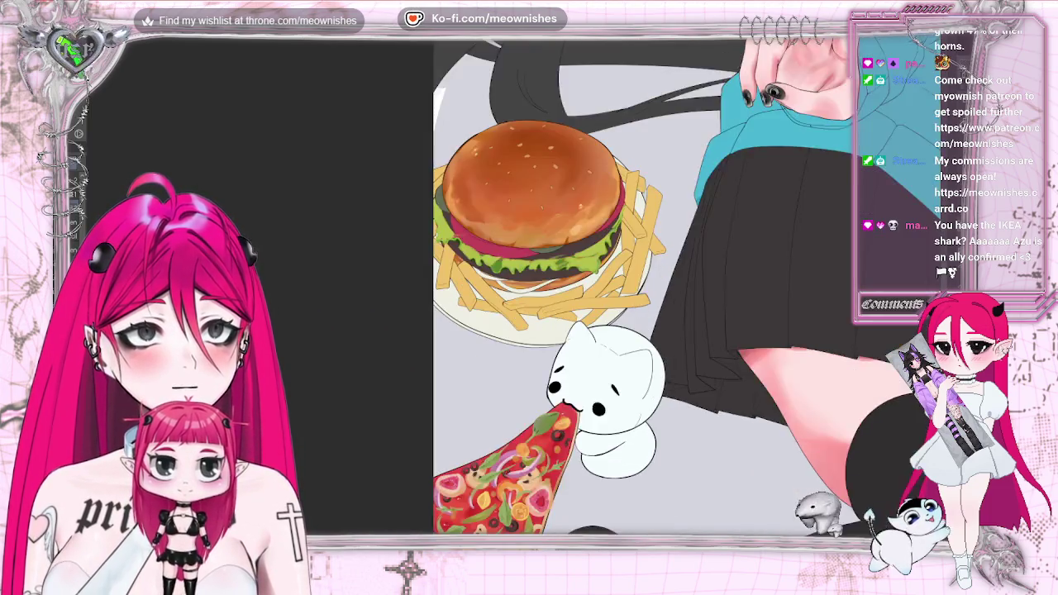
pyautogui.scroll(1, 529, 256)
pyautogui.scroll(2, 529, 256)
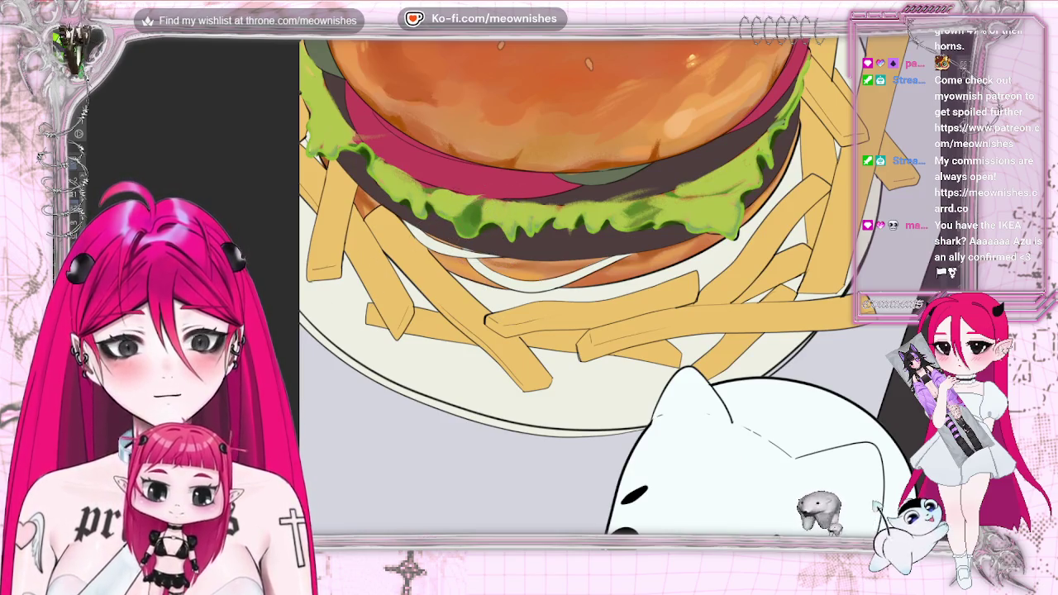
pyautogui.keyDown('alt'); pyautogui.click(460, 223); pyautogui.keyUp('alt')
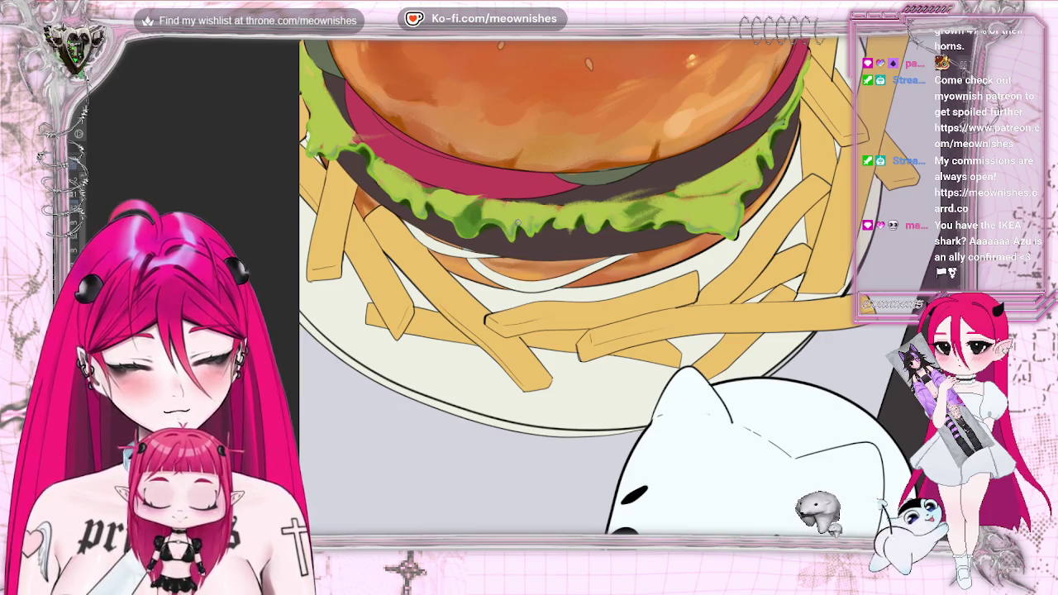
pyautogui.scroll(-3, 514, 278)
pyautogui.scroll(-3, 514, 279)
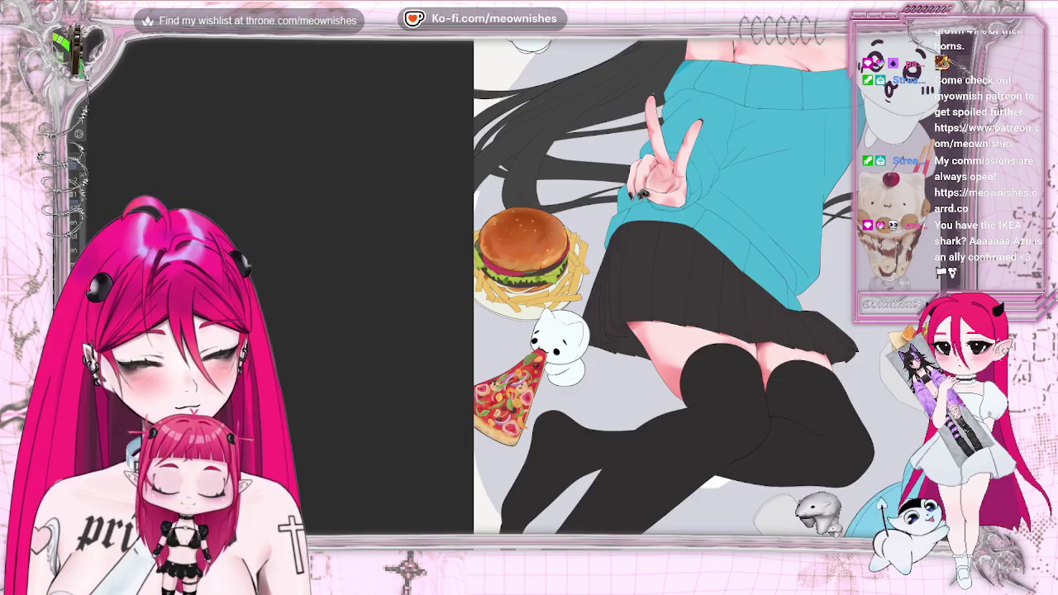
pyautogui.scroll(5, 514, 272)
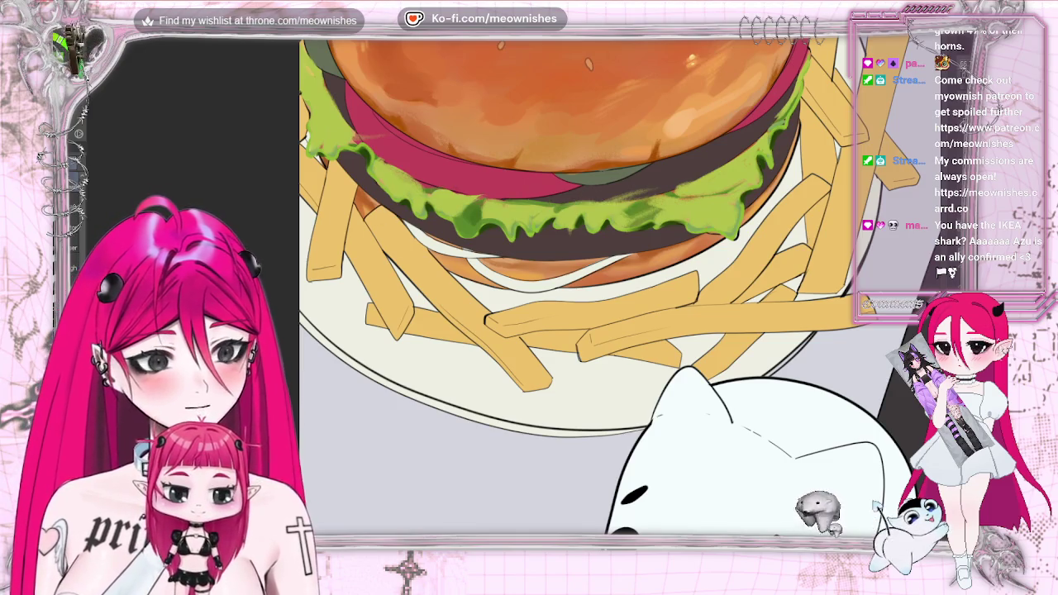
pyautogui.scroll(1, 570, 285)
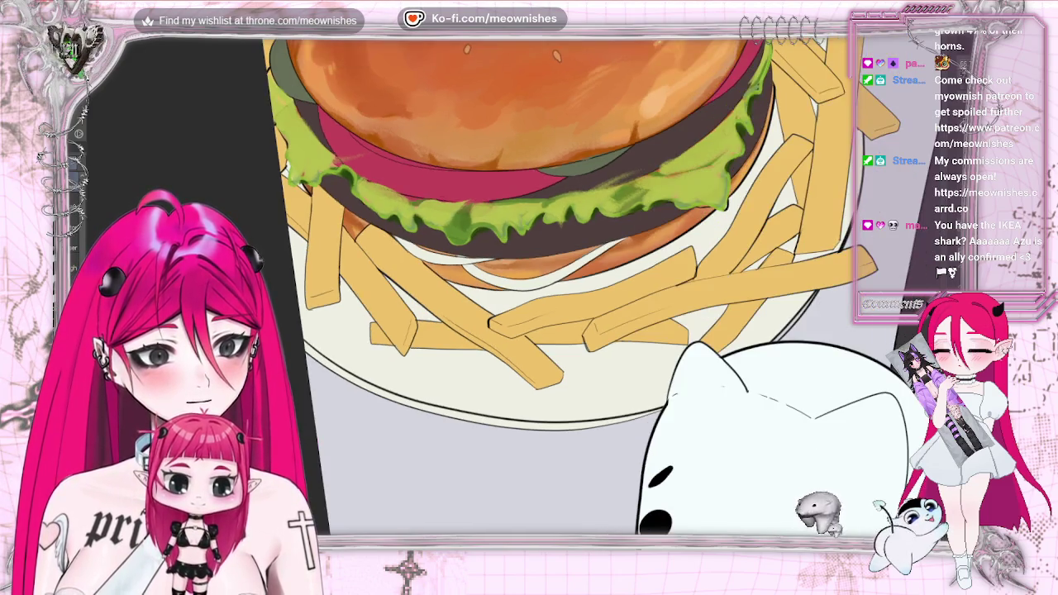
# - Zoom in on the lettuce and tone its bright green down toward translucent olive
pyautogui.scroll(1, 570, 285)
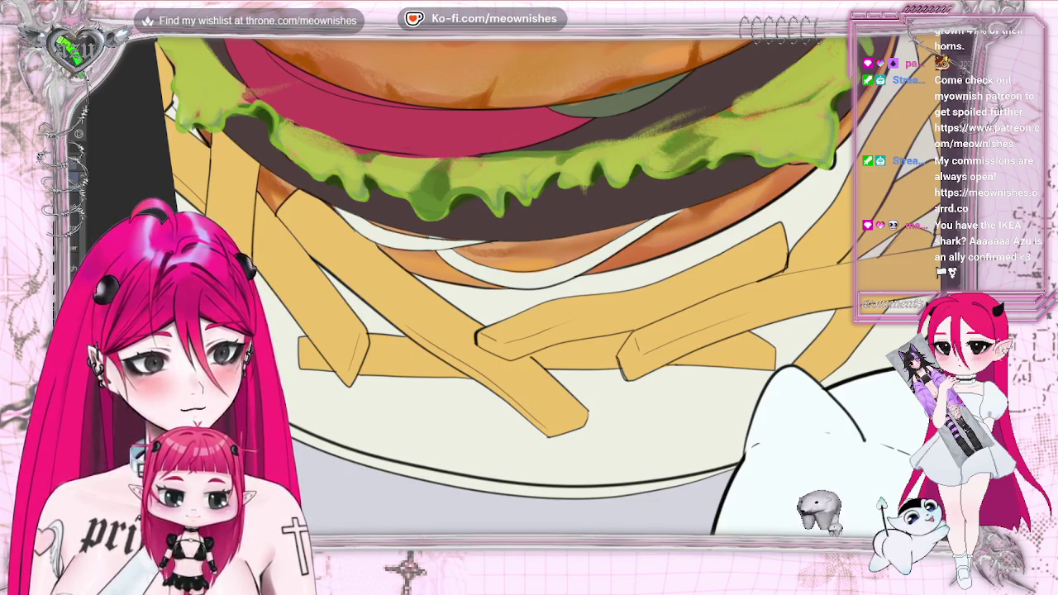
pyautogui.hotkey('ctrl', 'z')
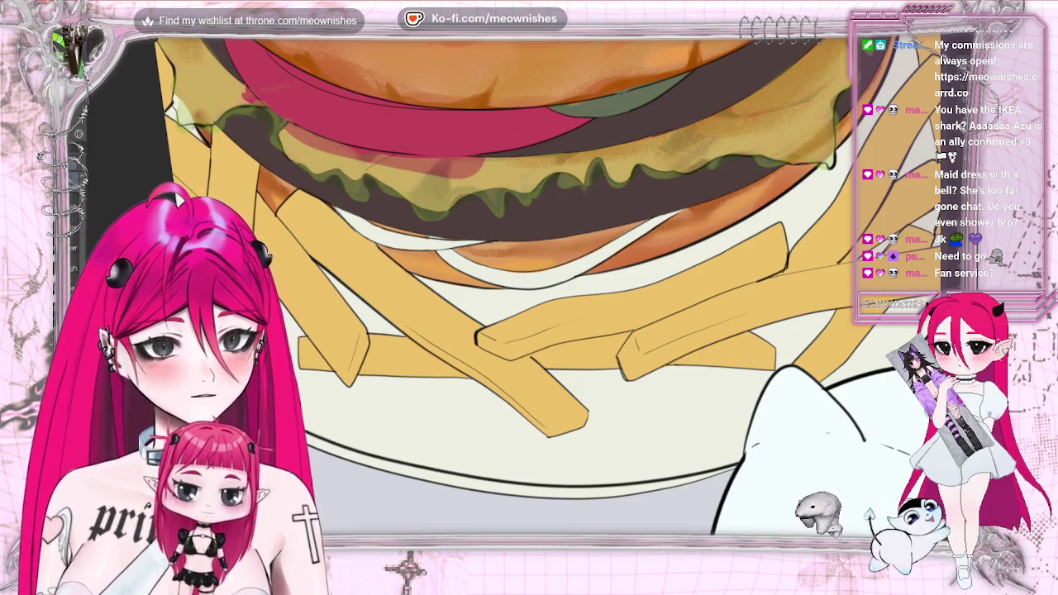
# - View the whole burger plate, then zoom in closely on the bun and lettuce
pyautogui.scroll(3, 385, 110)
pyautogui.scroll(1, 529, 285)
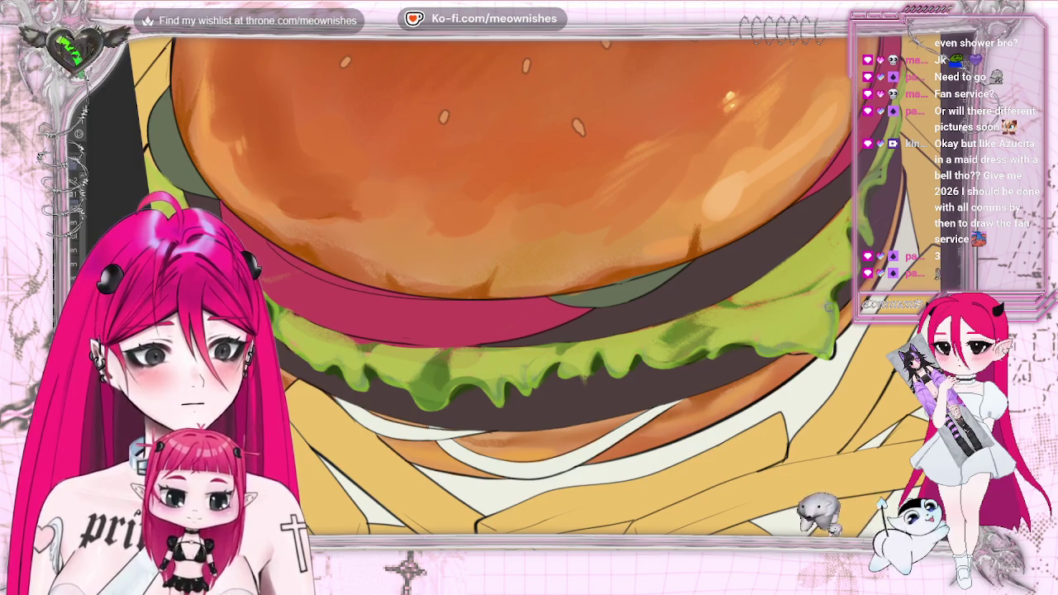
pyautogui.hotkey('ctrl', '0')
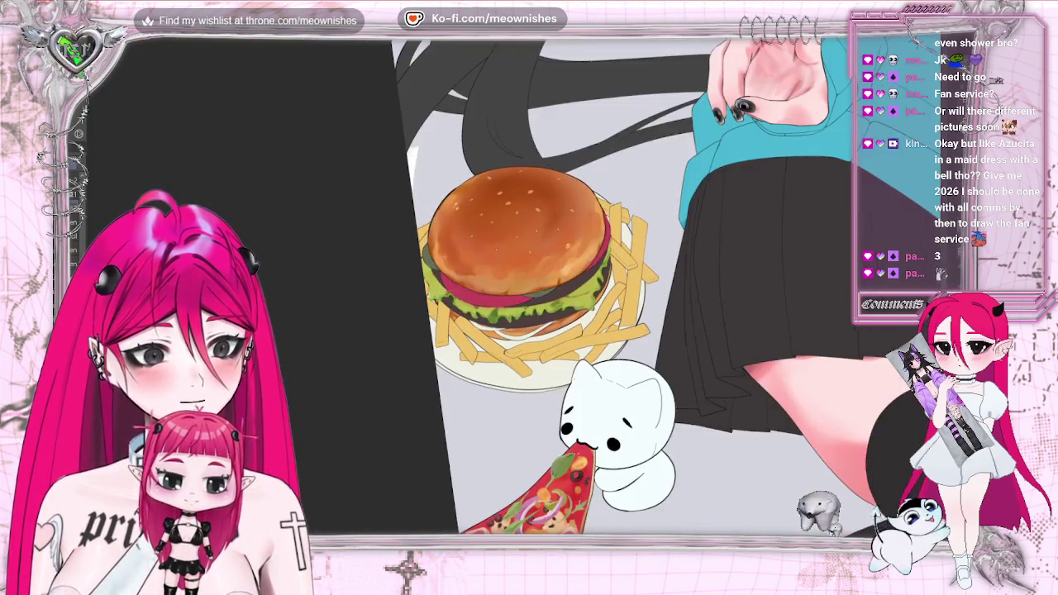
pyautogui.hotkey('ctrl', '+')
pyautogui.hotkey('ctrl', '+')
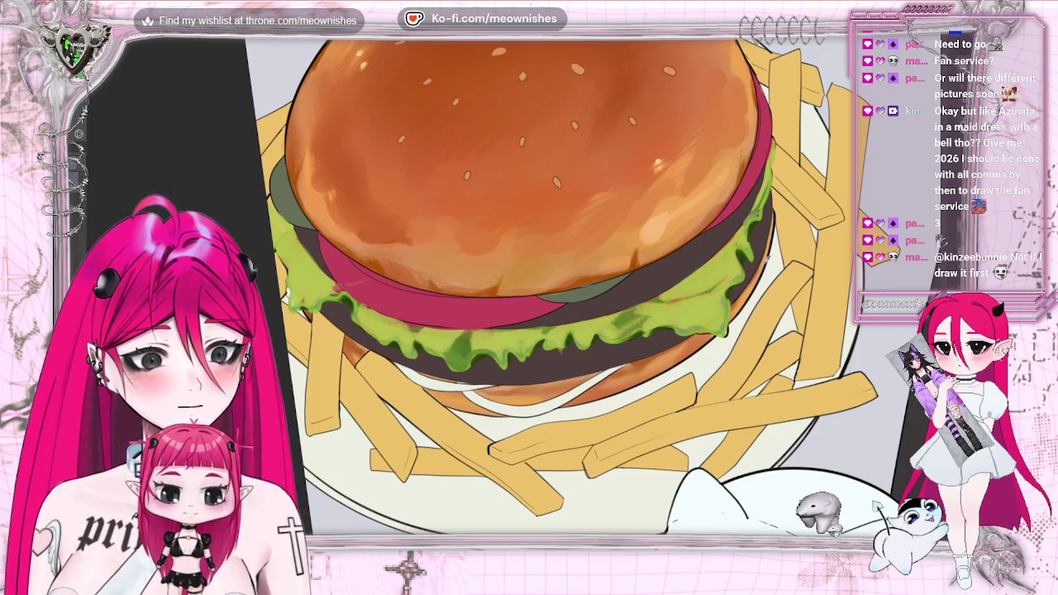
pyautogui.hotkey('ctrl', '+')
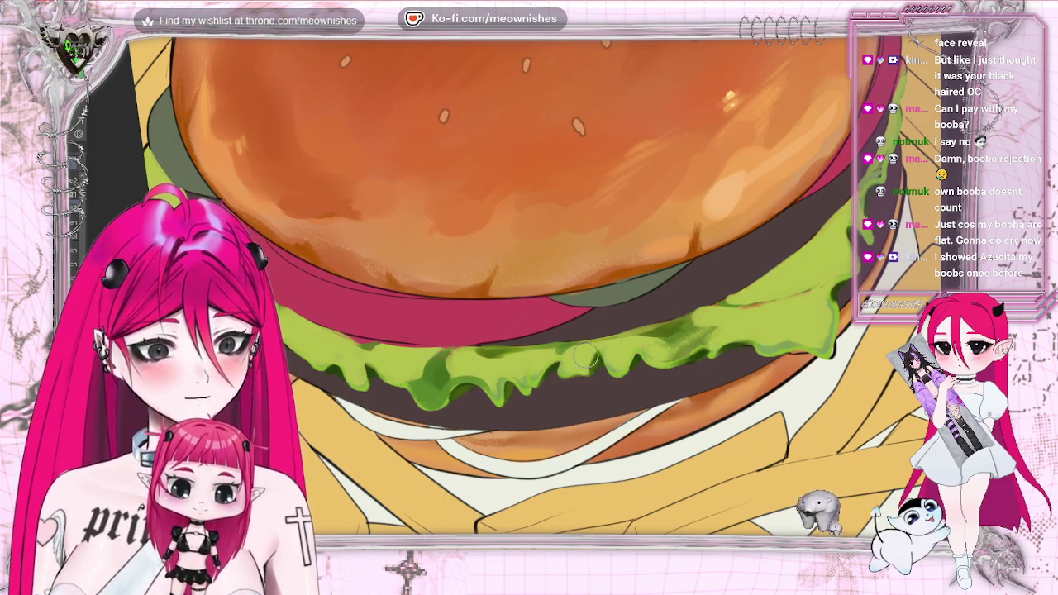
pyautogui.scroll(-3, 628, 256)
pyautogui.scroll(-3, 628, 257)
pyautogui.scroll(-2, 628, 256)
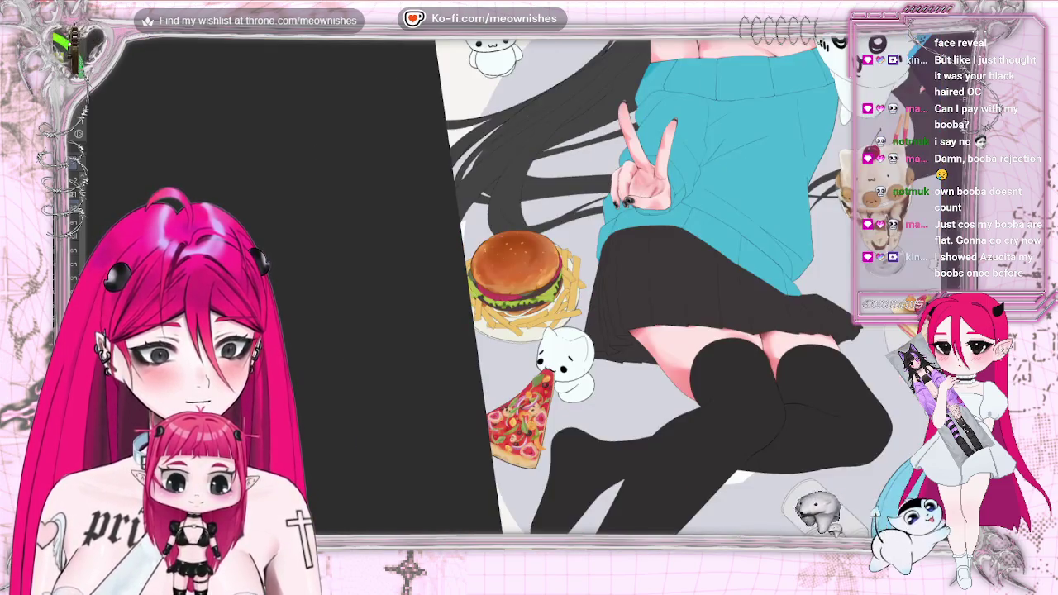
pyautogui.scroll(-2, 628, 256)
pyautogui.hotkey('ctrl', 'shift', 'z')
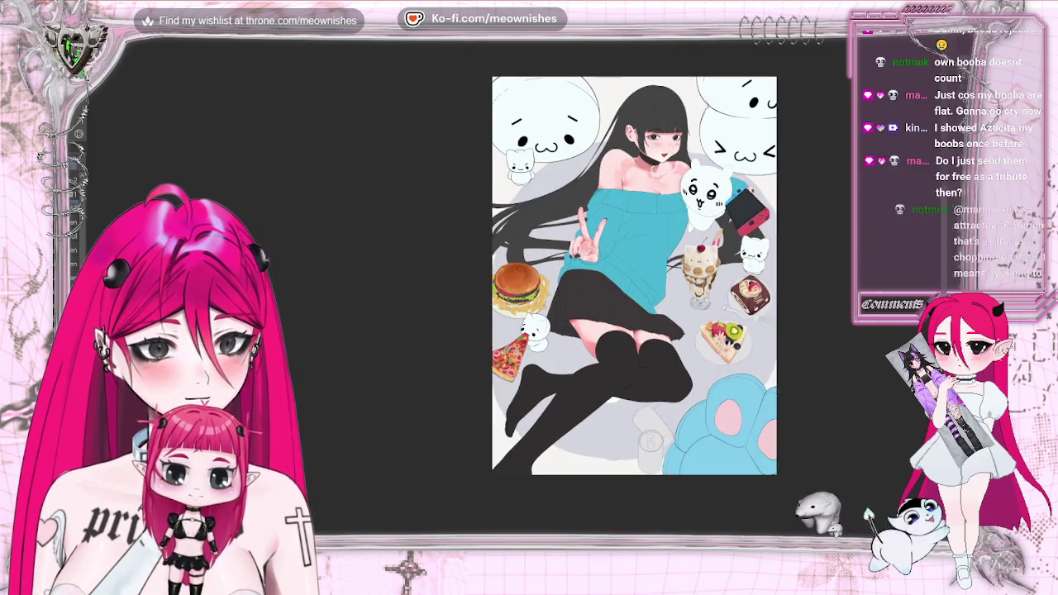
pyautogui.hotkey('ctrl', '-')
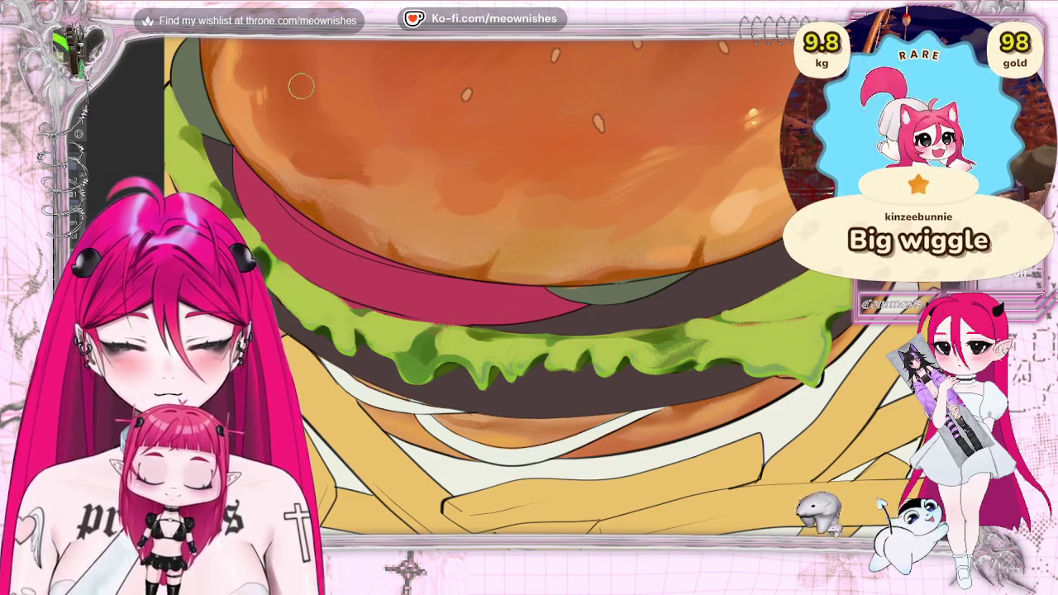
pyautogui.scroll(-3, 522, 263)
# - Zoom out and back in on the burger, then rotate the view to tilt it for painting
pyautogui.scroll(-2, 521, 264)
pyautogui.scroll(-3, 521, 264)
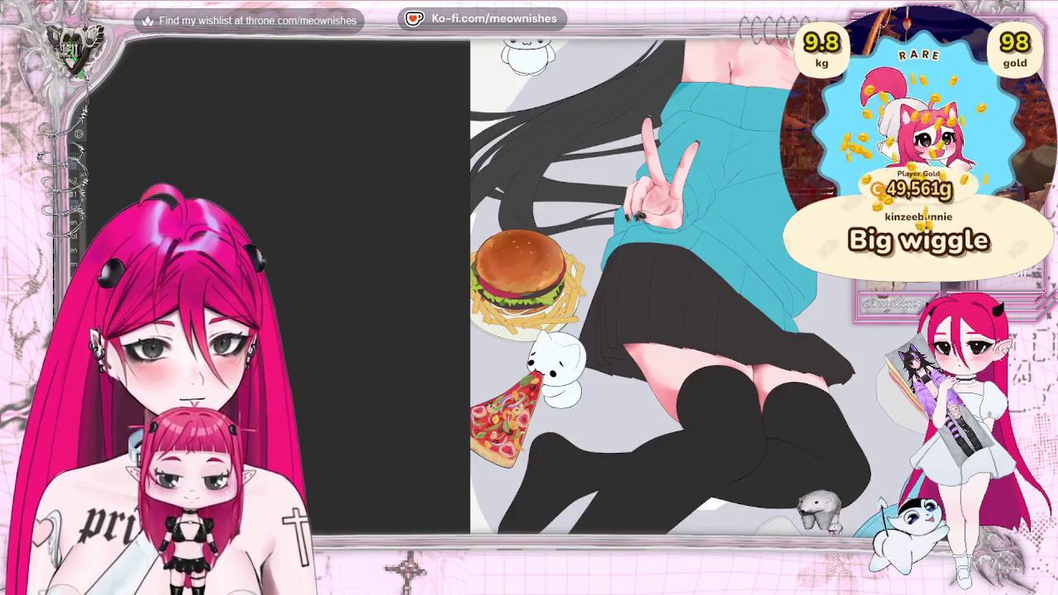
pyautogui.scroll(2, 520, 273)
pyautogui.scroll(2, 520, 273)
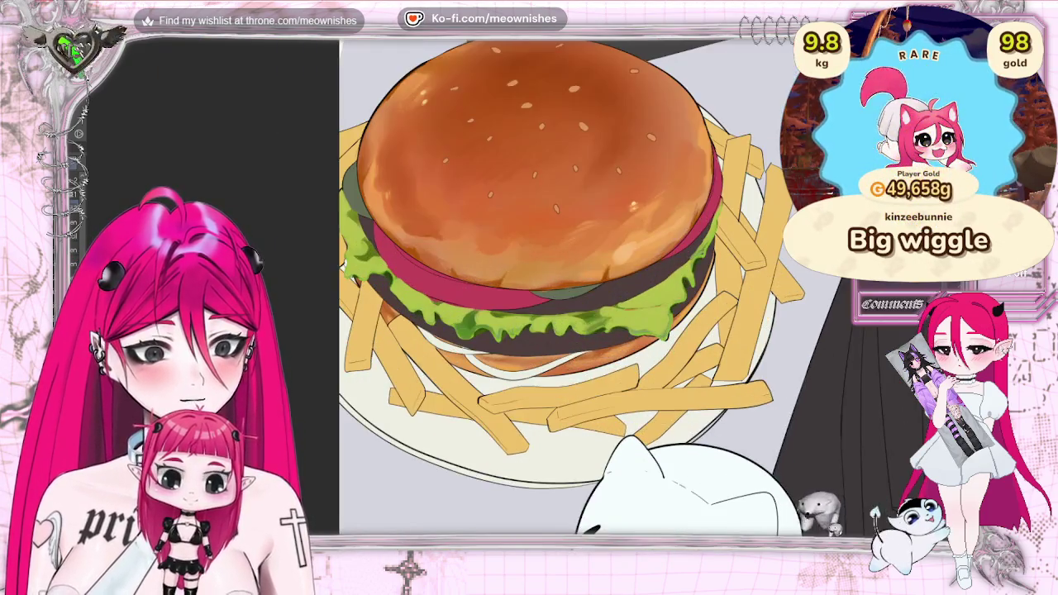
pyautogui.scroll(1, 529, 273)
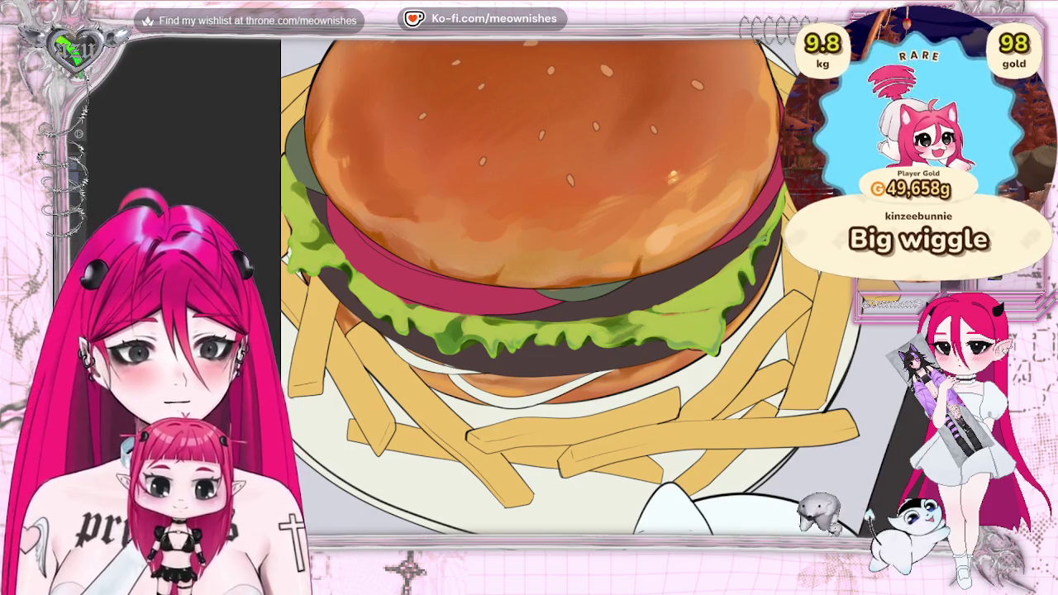
pyautogui.scroll(1, 529, 272)
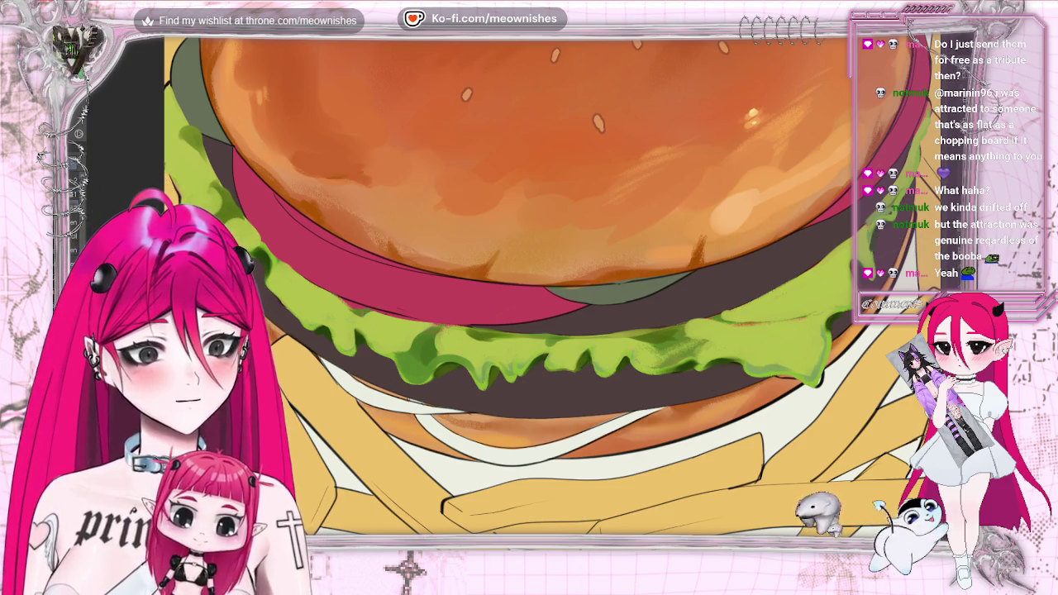
pyautogui.press('-')
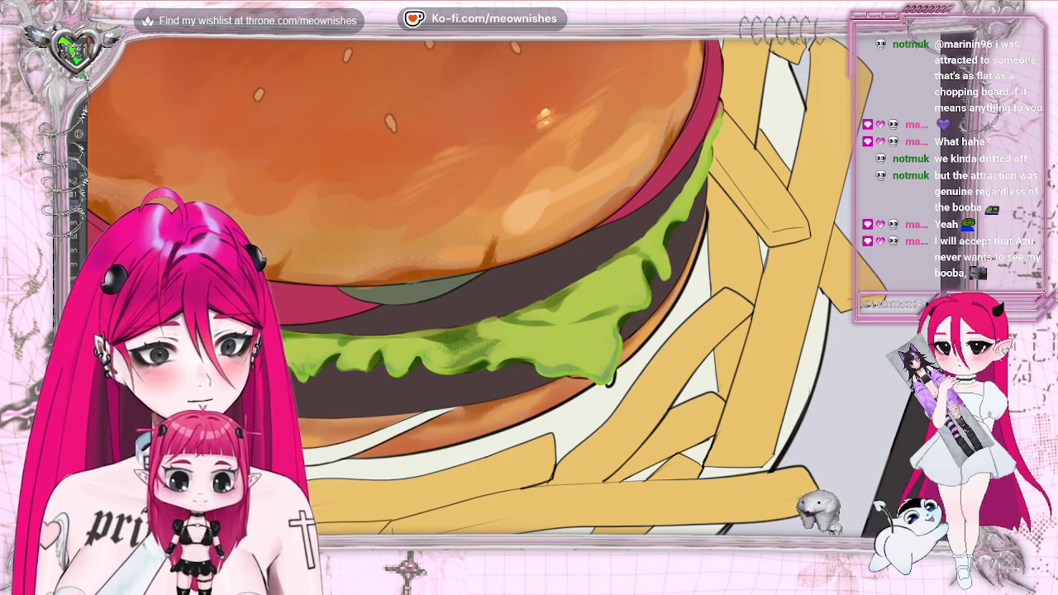
# - Check the whole illustration, return to the lettuce close-up, and bring up the Edit menu's colour adjustments
pyautogui.hotkey('ctrl', '0')
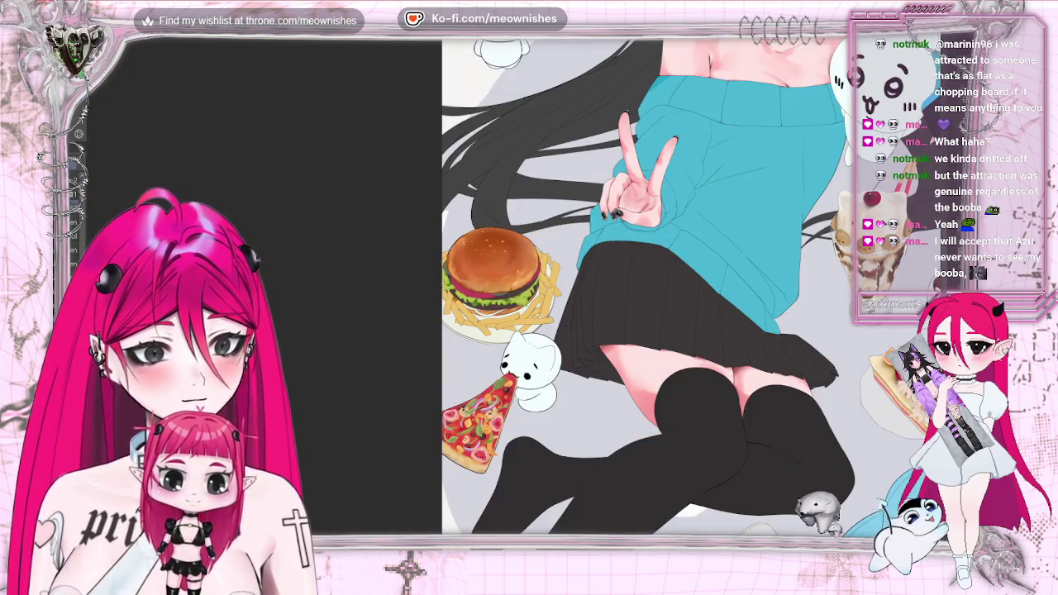
pyautogui.scroll(5, 492, 269)
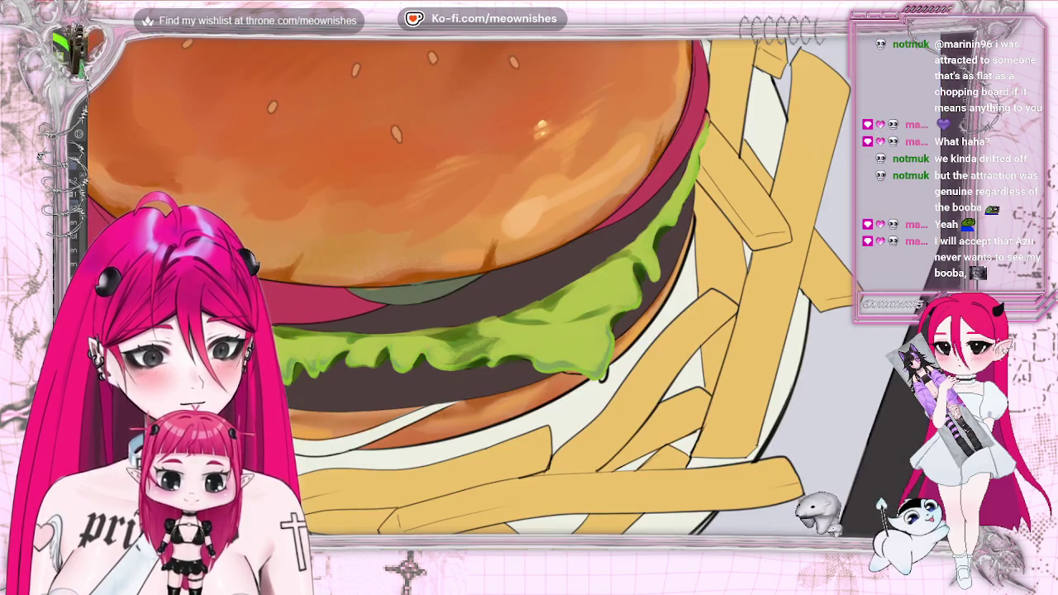
pyautogui.hotkey('ctrl', '0')
pyautogui.scroll(5, 446, 248)
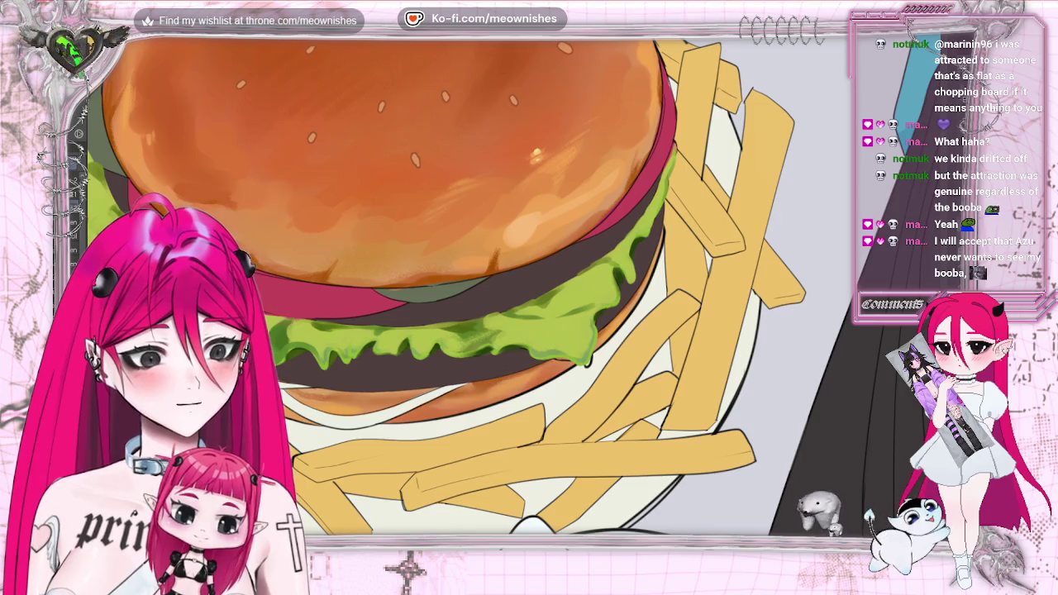
pyautogui.hscroll(-5, 538, 285)
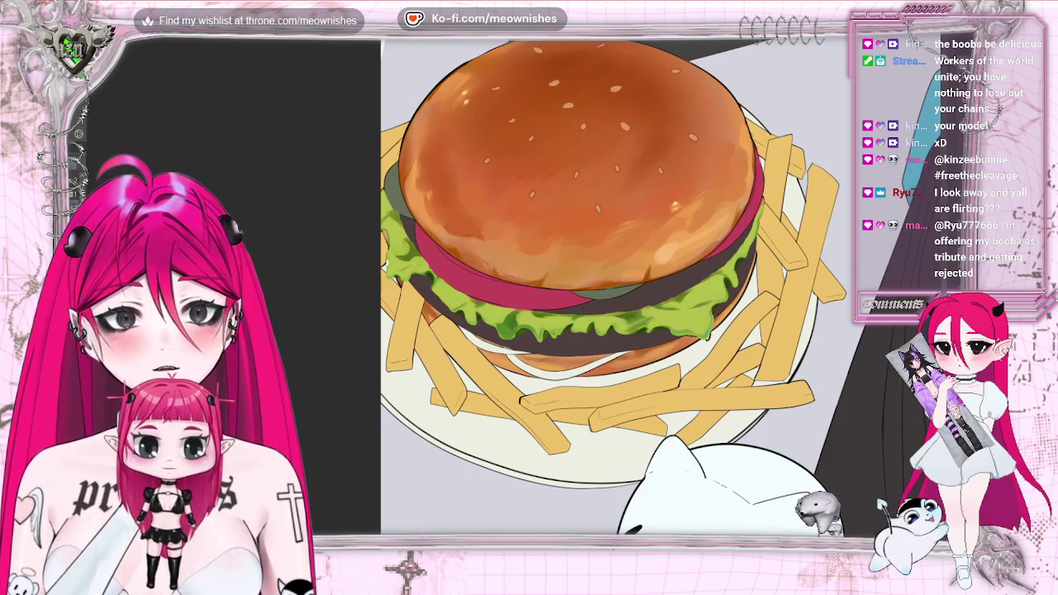
pyautogui.hotkey('alt', 'e')
# - In Hue/Saturation/Luminosity, raise the lettuce's Saturation to 26, lower Luminosity to -13, and apply
pyautogui.click(281, 283)
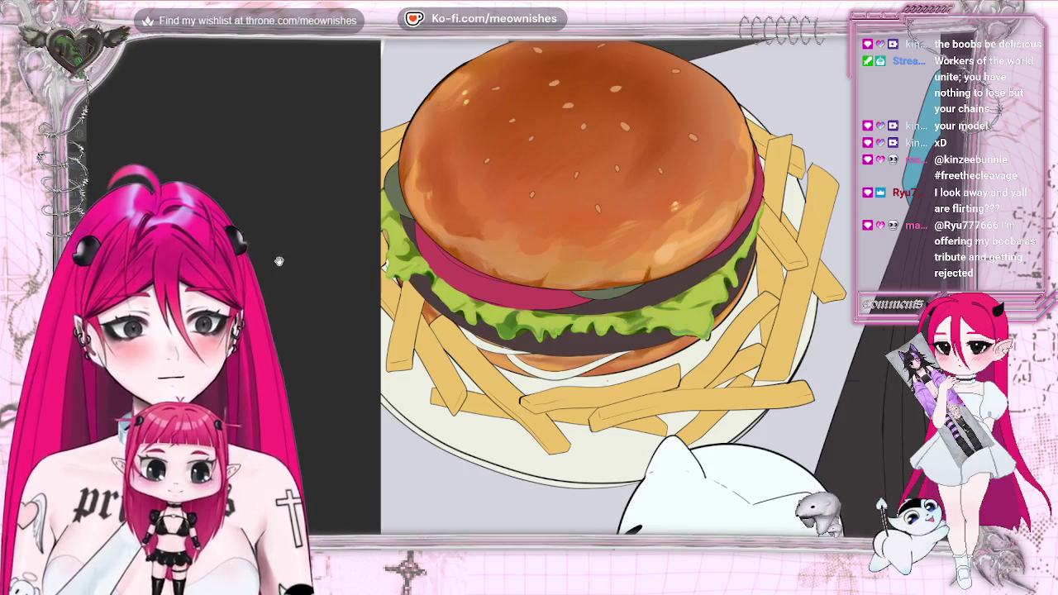
pyautogui.moveTo(717, 339); pyautogui.dragTo(747, 342)
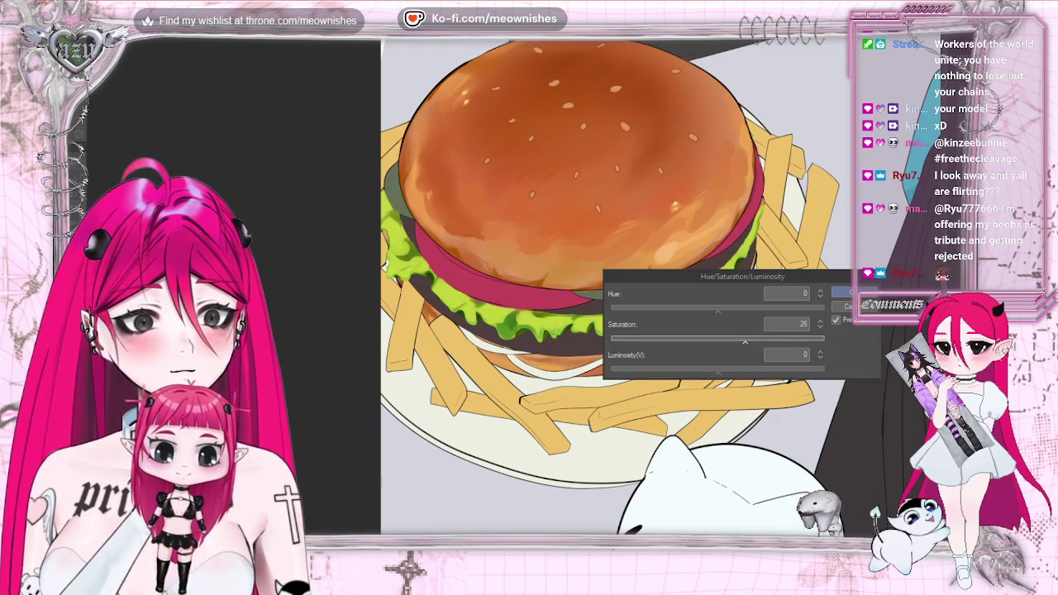
pyautogui.hotkey('ctrl', '-')
pyautogui.hotkey('ctrl', '-')
pyautogui.hotkey('ctrl', '-')
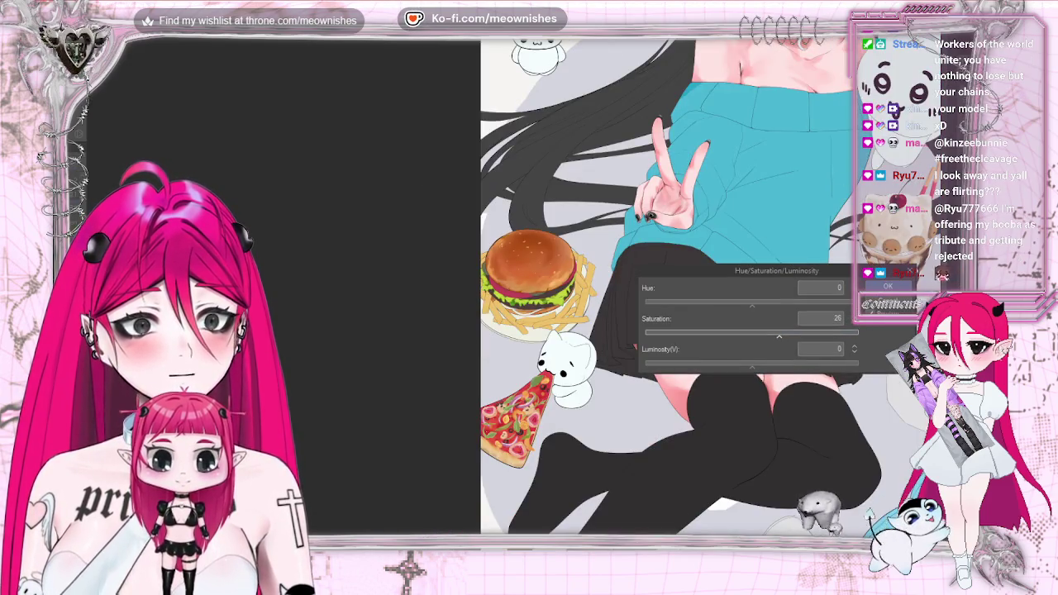
pyautogui.hotkey('ctrl', '-')
pyautogui.scroll(5, 512, 307)
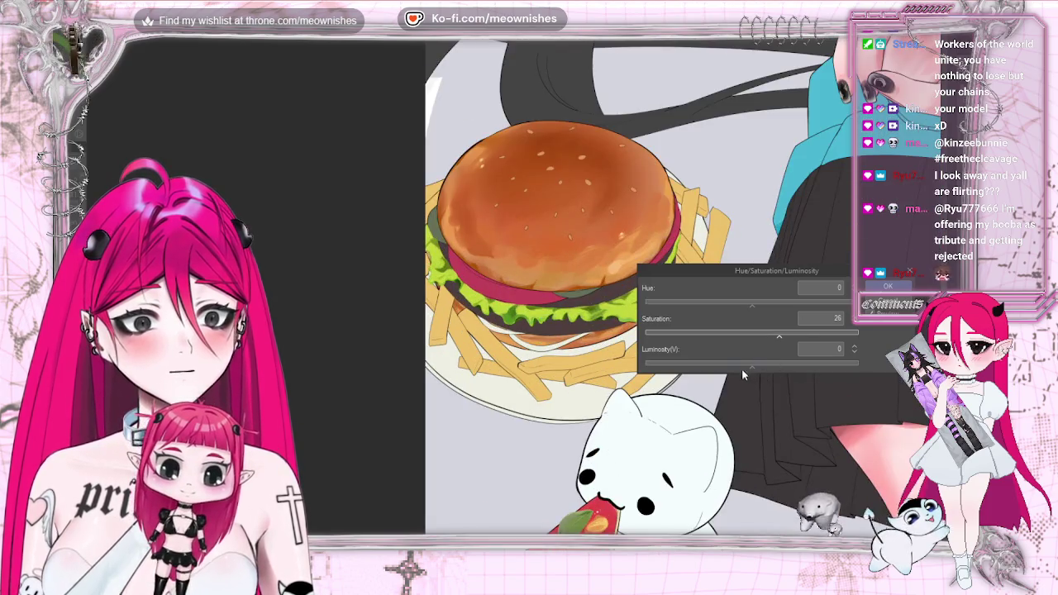
pyautogui.moveTo(744, 364); pyautogui.dragTo(738, 364)
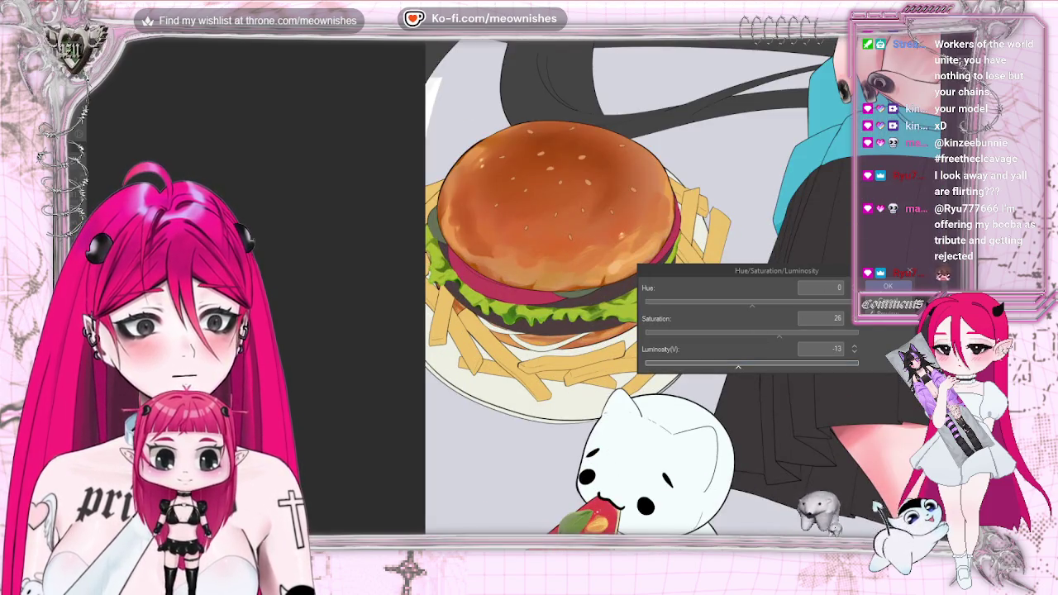
pyautogui.hotkey('ctrl', '-')
pyautogui.scroll(3, 520, 286)
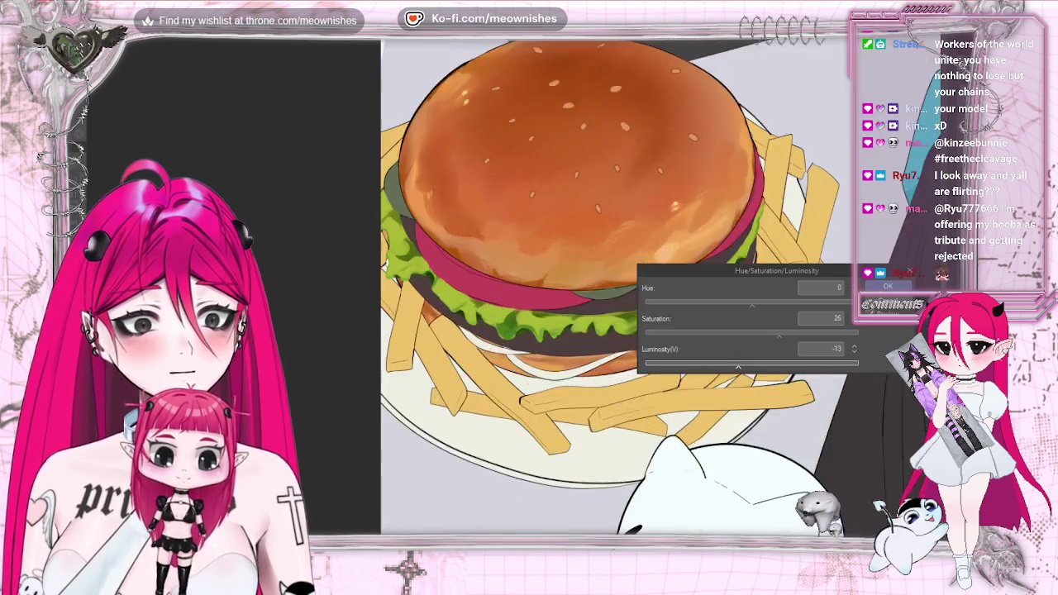
pyautogui.scroll(2, 521, 285)
pyautogui.click(888, 287)
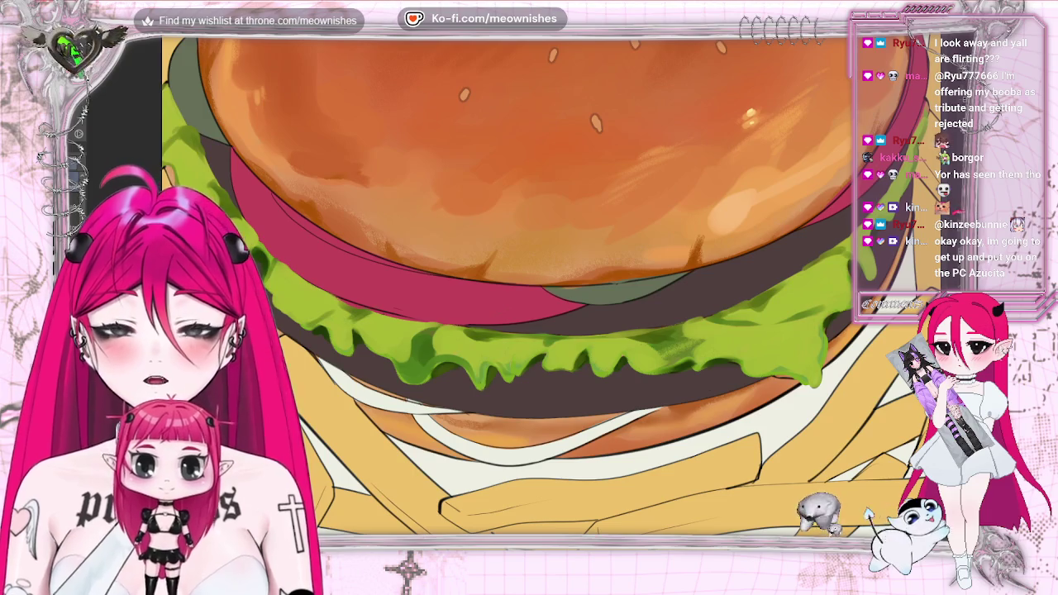
# - Undo the lettuce recolour to compare, mirror the view, and fit the illustration to the window
pyautogui.hotkey('ctrl', 'z')
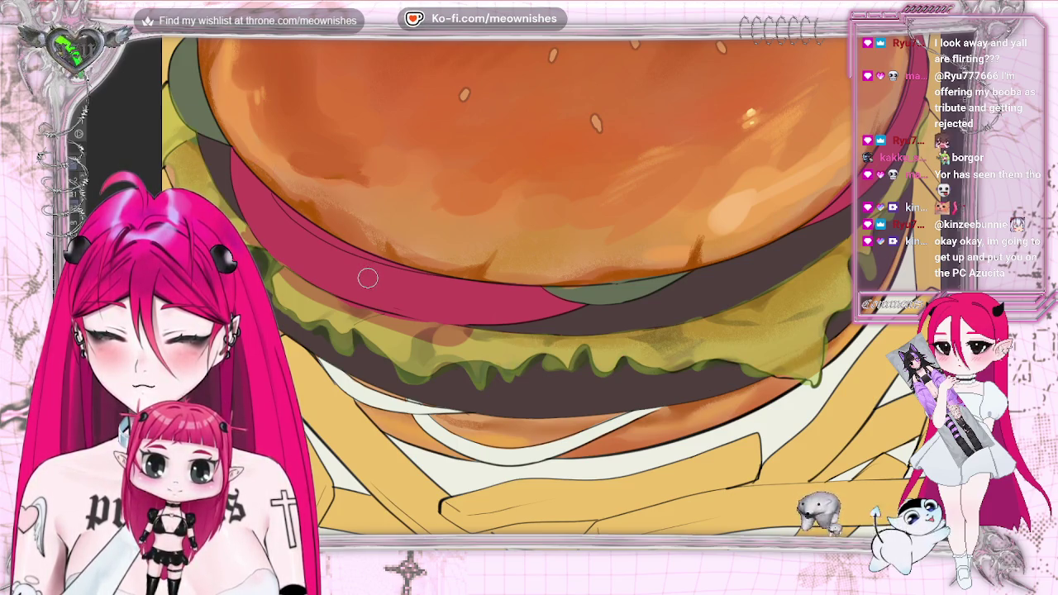
pyautogui.press('h')
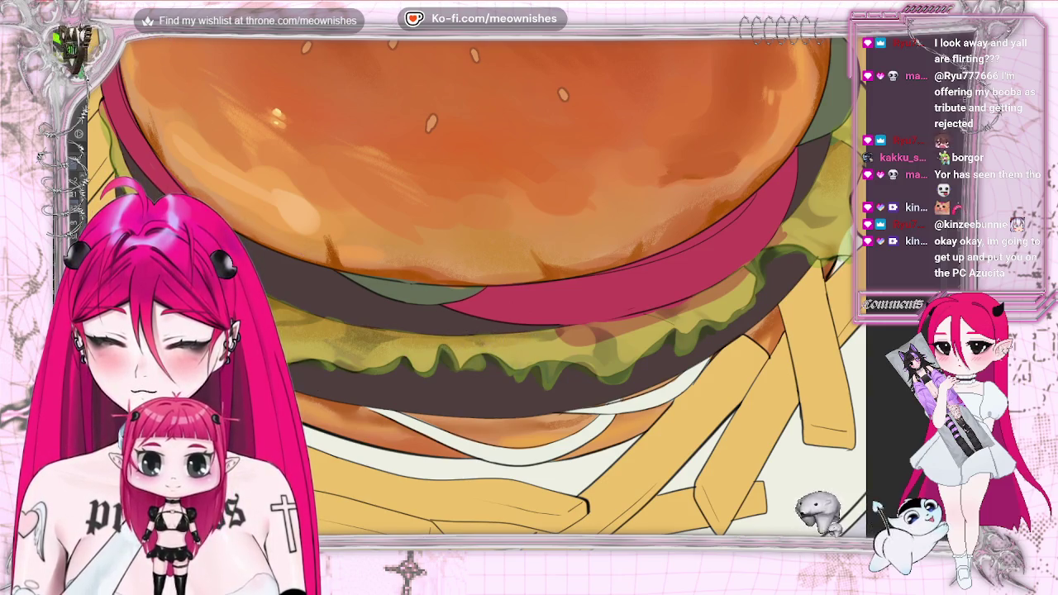
pyautogui.hotkey('ctrl', '0')
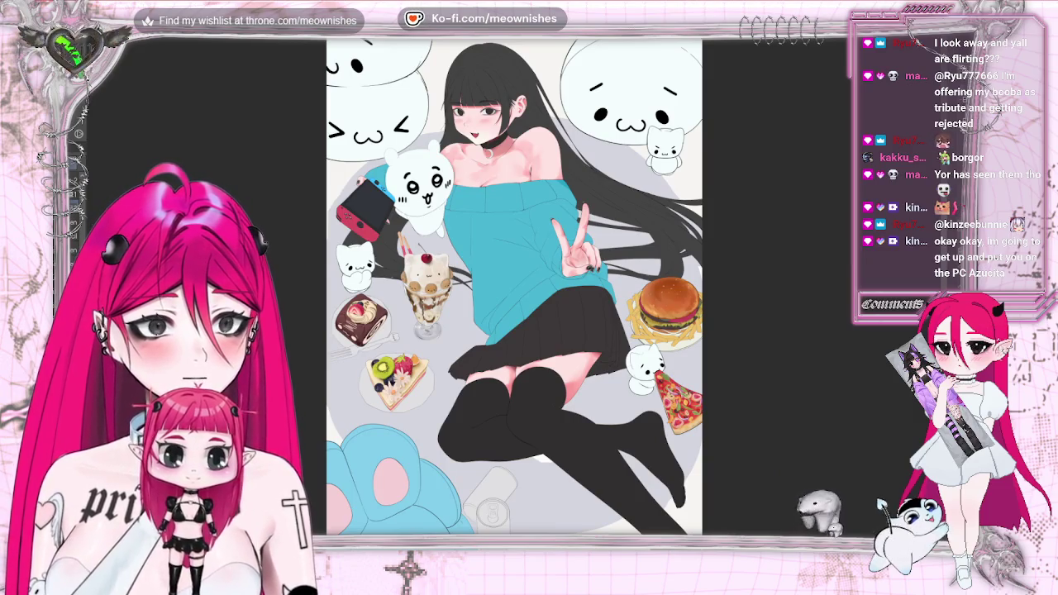
# - Unmirror the view, then pan and zoom in on the burger, fries and the girl's skirt
pyautogui.press('h')
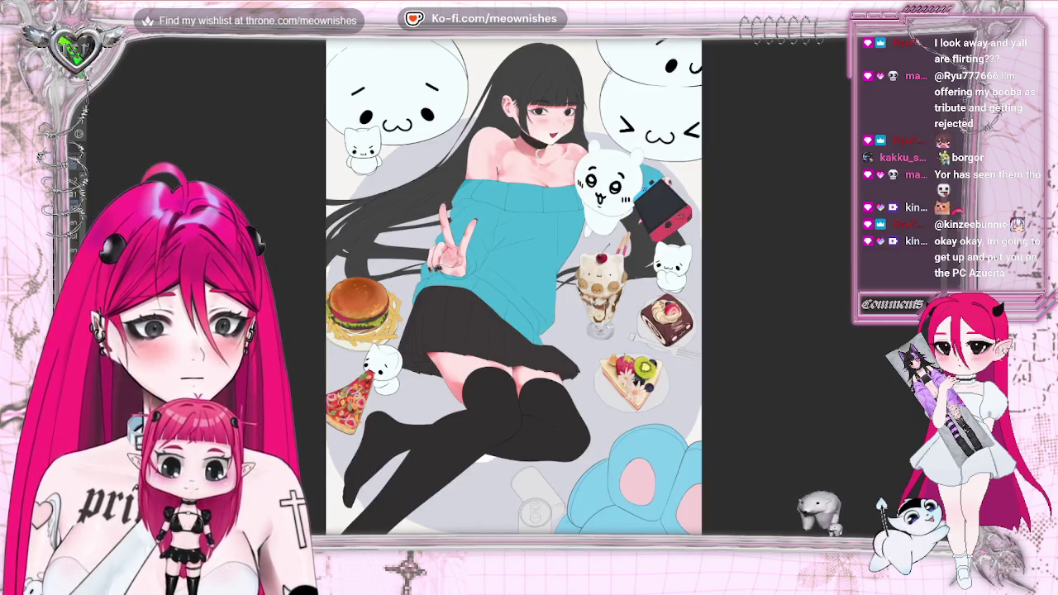
pyautogui.moveTo(507, 352); pyautogui.dragTo(734, 353)
pyautogui.scroll(3, 498, 296)
pyautogui.scroll(1, 498, 295)
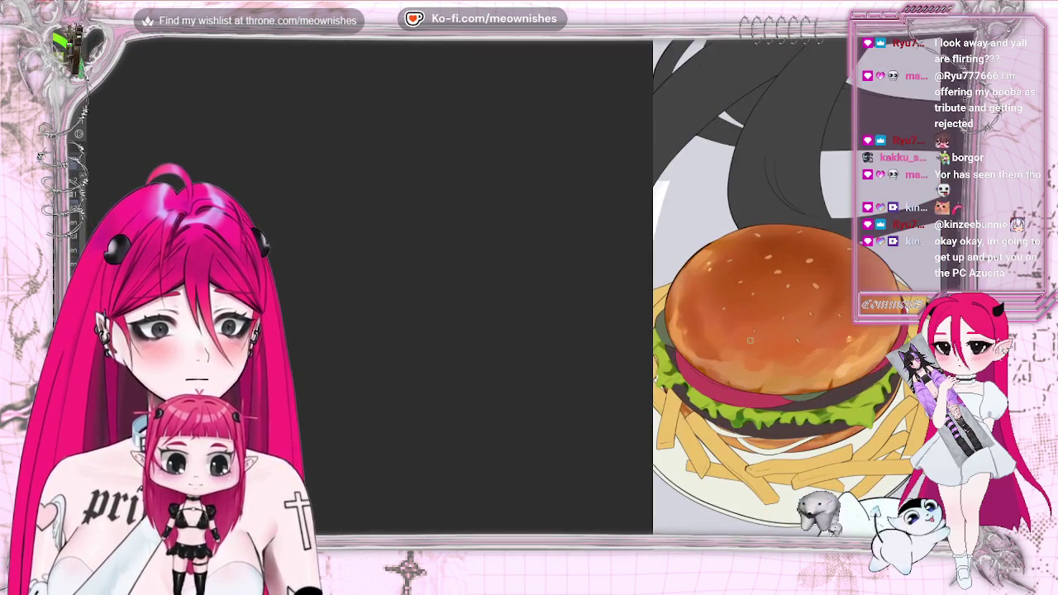
pyautogui.moveTo(744, 331); pyautogui.dragTo(428, 330)
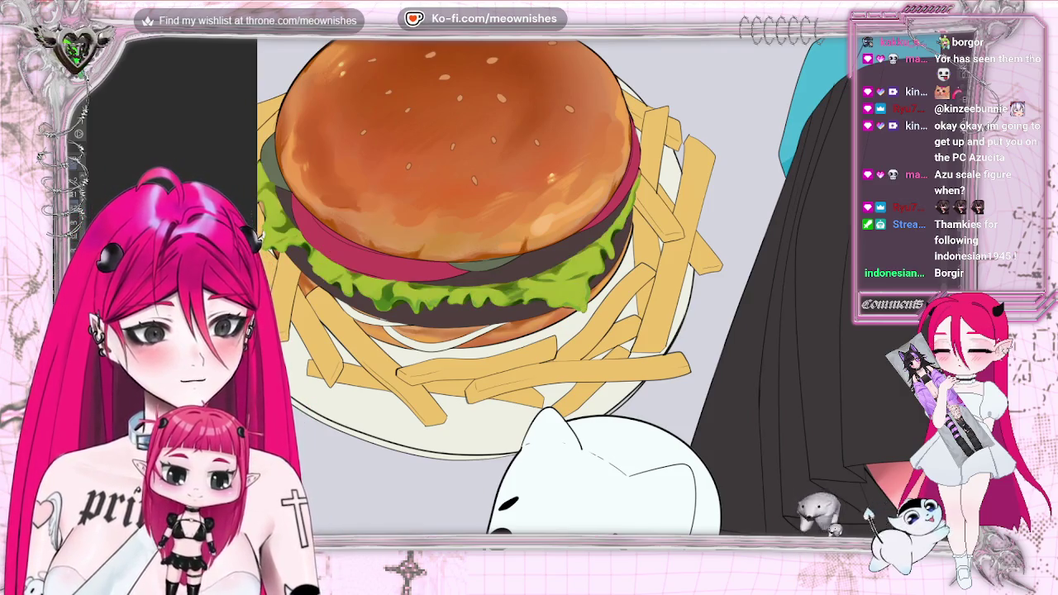
# - Zoom in close on the burger, then fit the whole plate with its green lettuce in view
pyautogui.scroll(2, 508, 283)
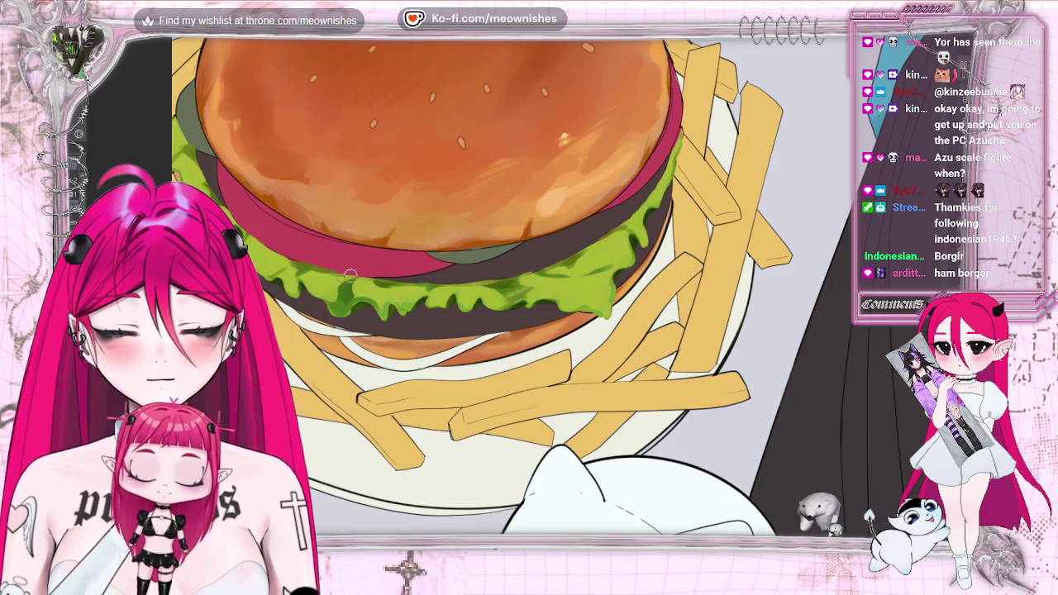
pyautogui.hotkey('ctrl', '+')
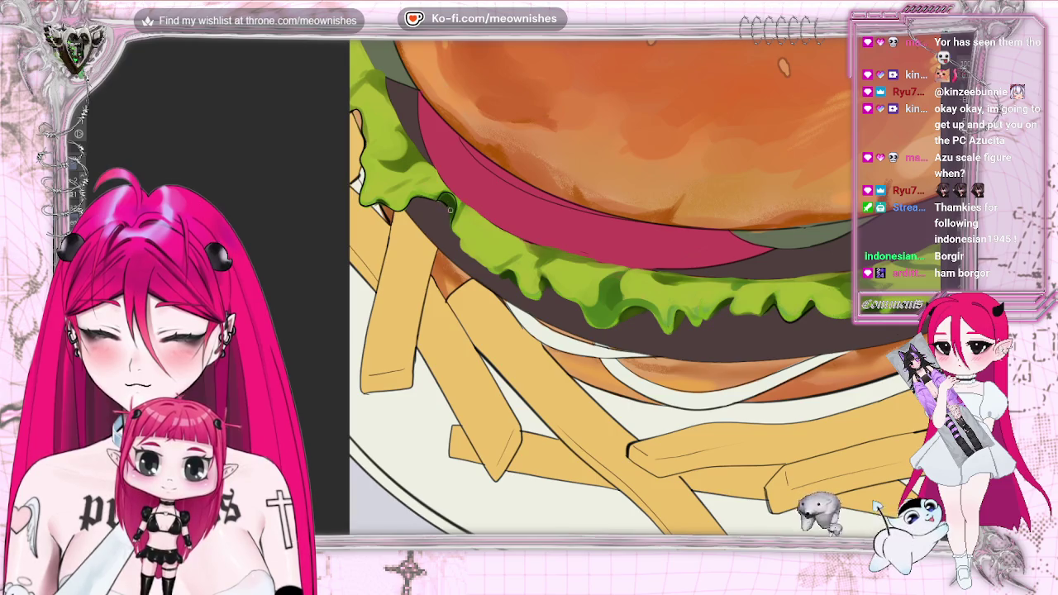
pyautogui.hotkey('ctrl', '0')
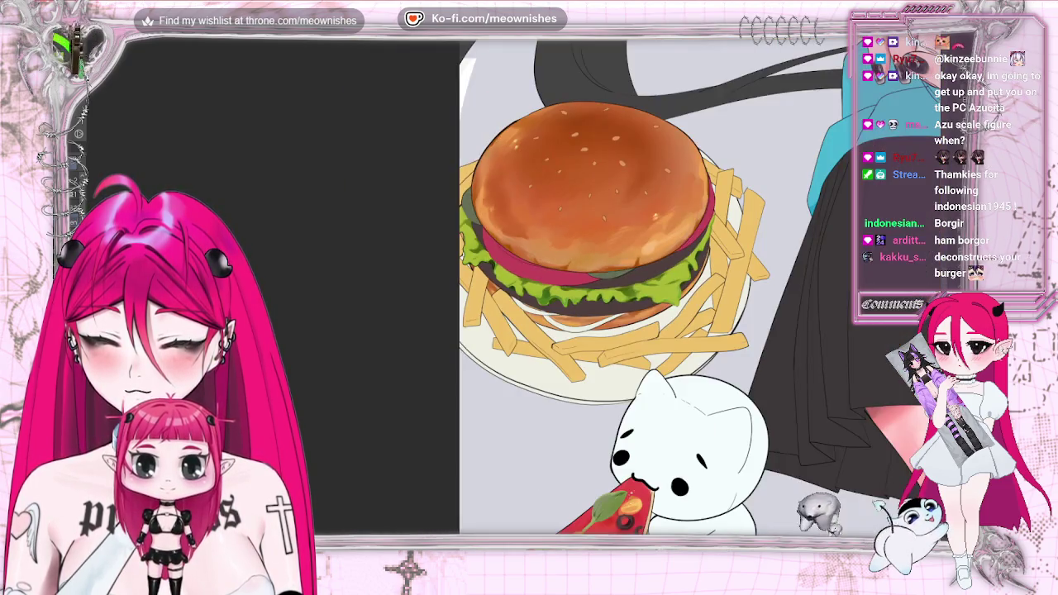
# - Zoom onto the lettuce and patty, mirroring the view to compare, then zoom closer
pyautogui.scroll(1, 521, 268)
pyautogui.scroll(2, 521, 268)
pyautogui.scroll(2, 521, 268)
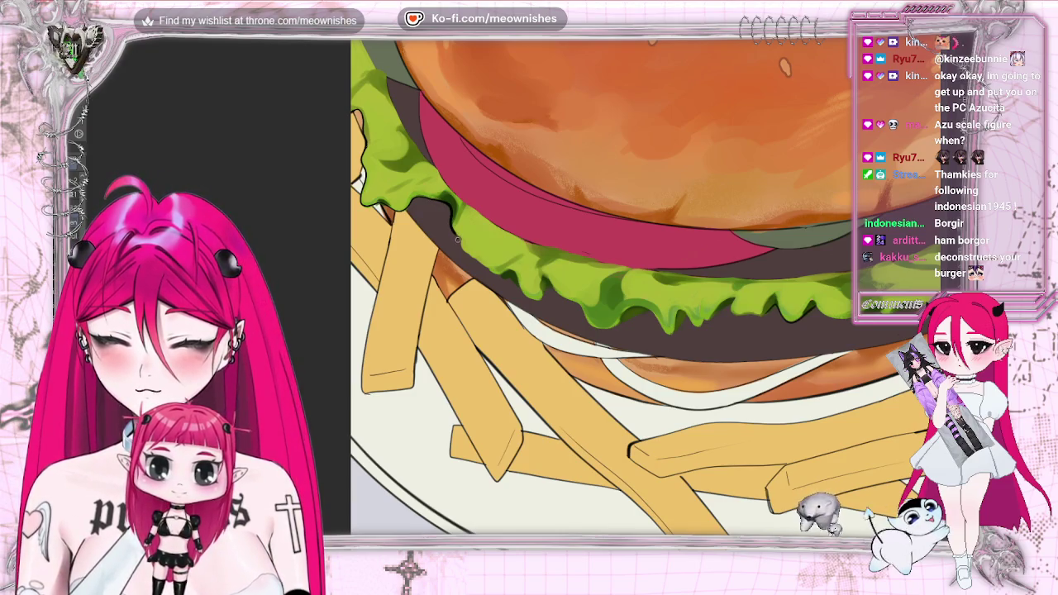
pyautogui.press('h')
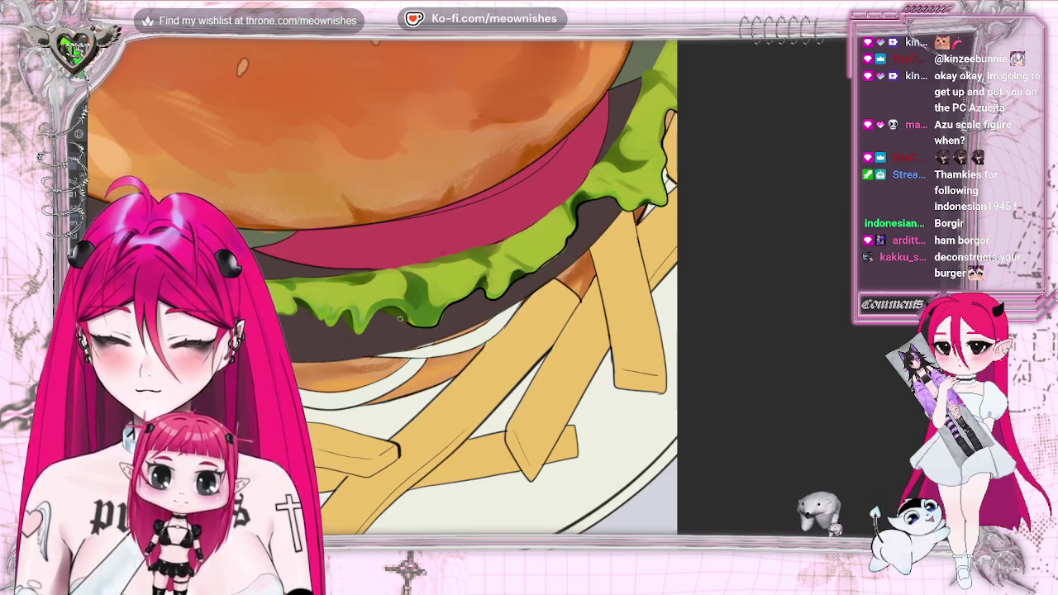
pyautogui.press('m')
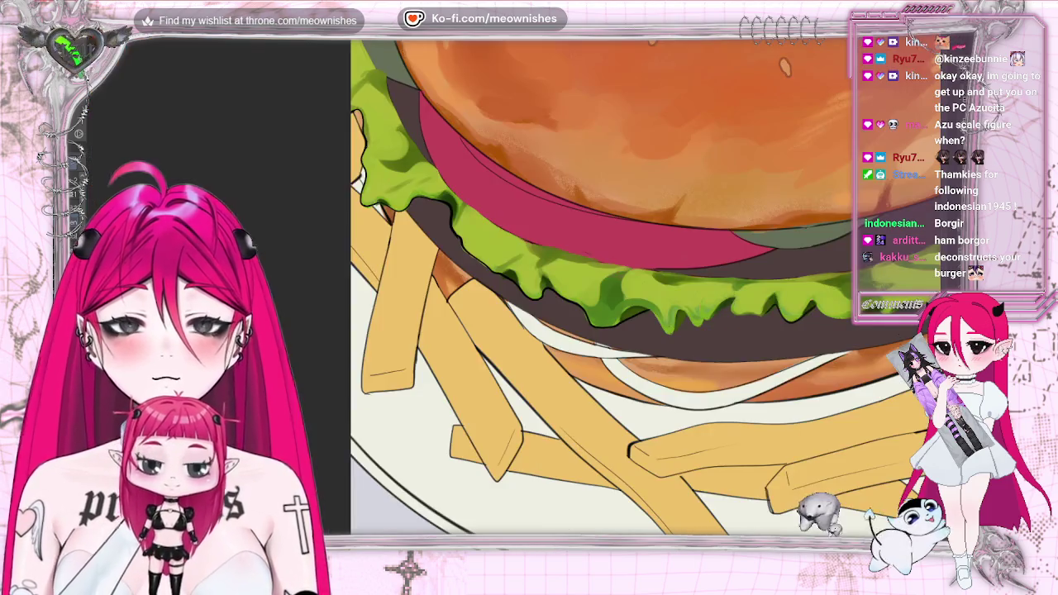
pyautogui.press('m')
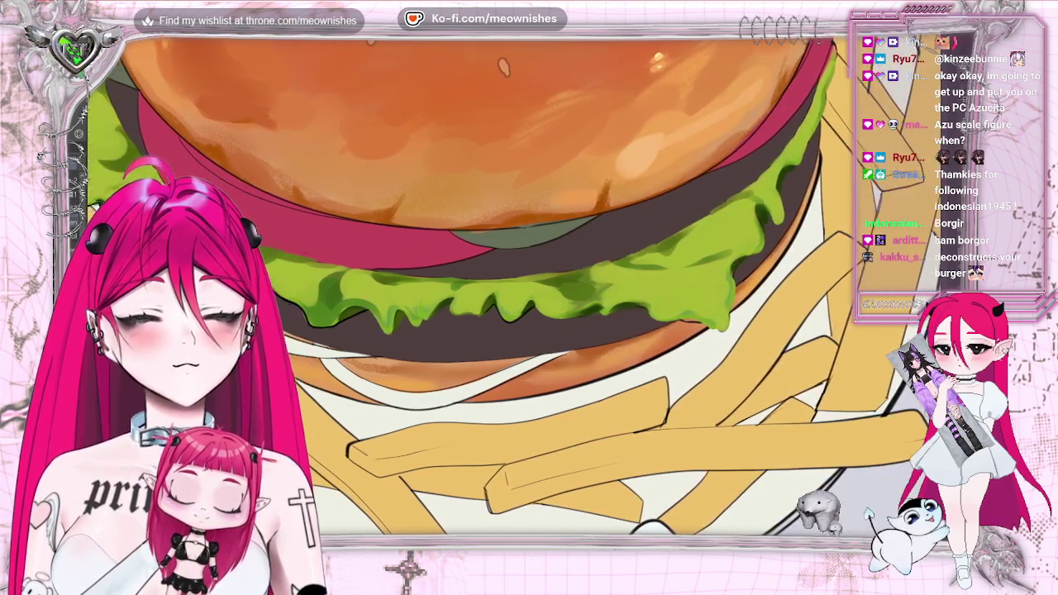
pyautogui.scroll(2, 526, 256)
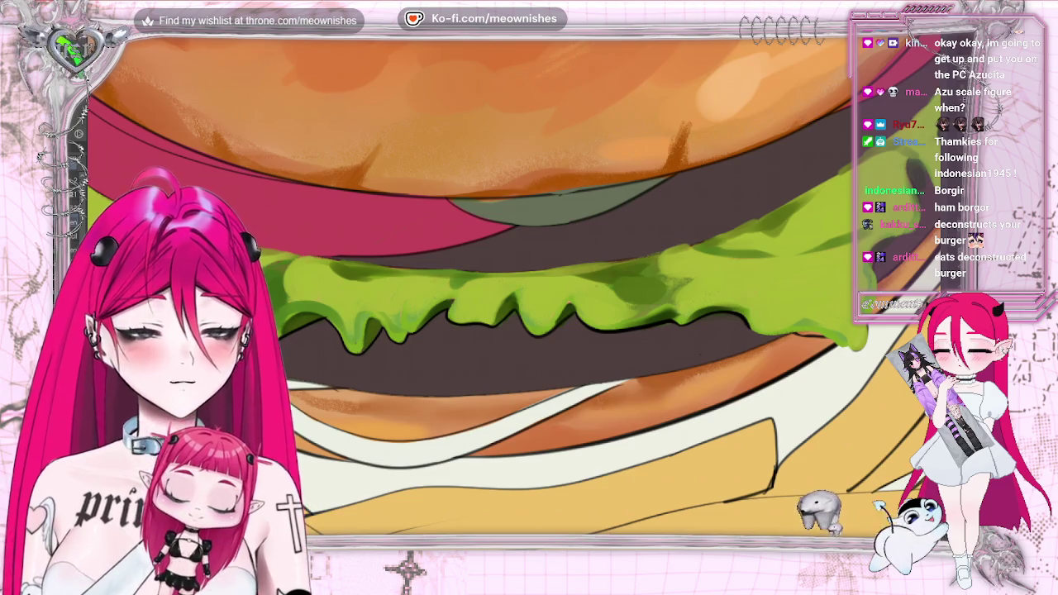
# - Paint a darker green shading edge under the lettuce, rotating the view around the burger
pyautogui.moveTo(579, 364); pyautogui.dragTo(468, 362)
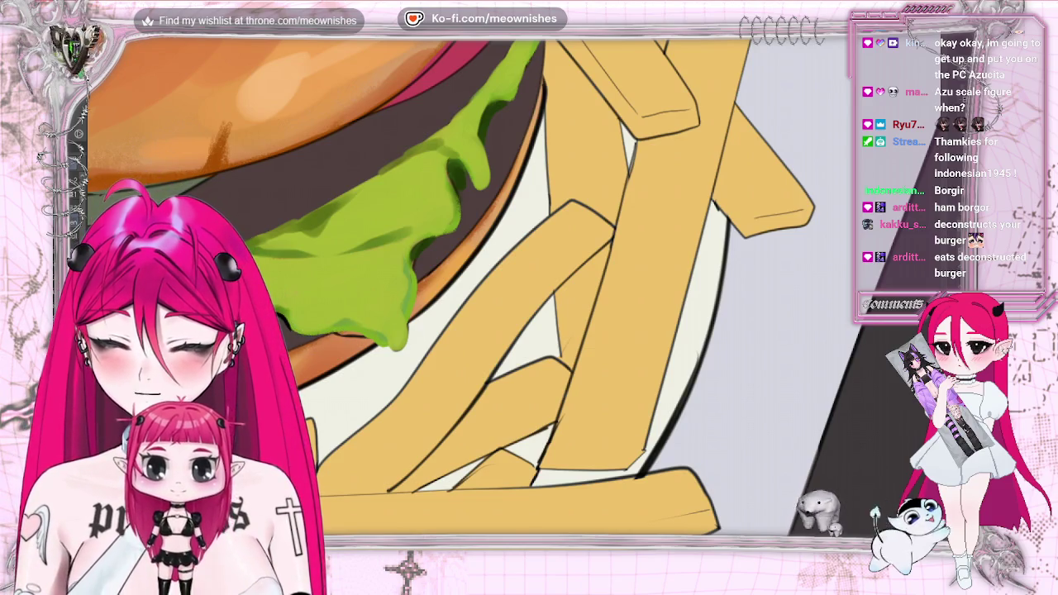
pyautogui.moveTo(305, 335); pyautogui.dragTo(356, 334)
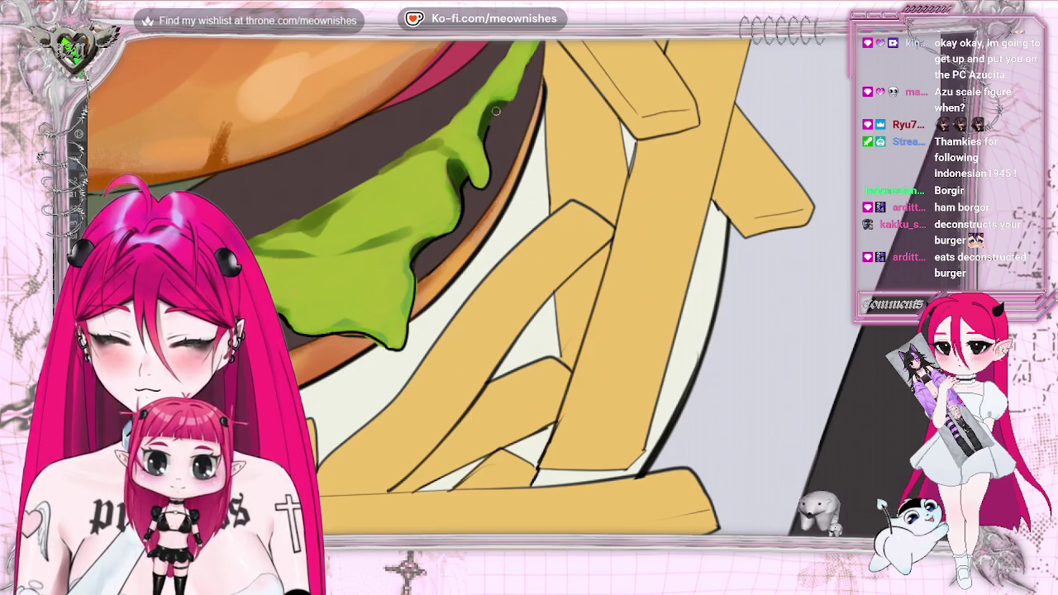
pyautogui.moveTo(496, 190)
pyautogui.mouseDown()
pyautogui.moveTo(512, 398)
pyautogui.moveTo(561, 267)
pyautogui.mouseUp()
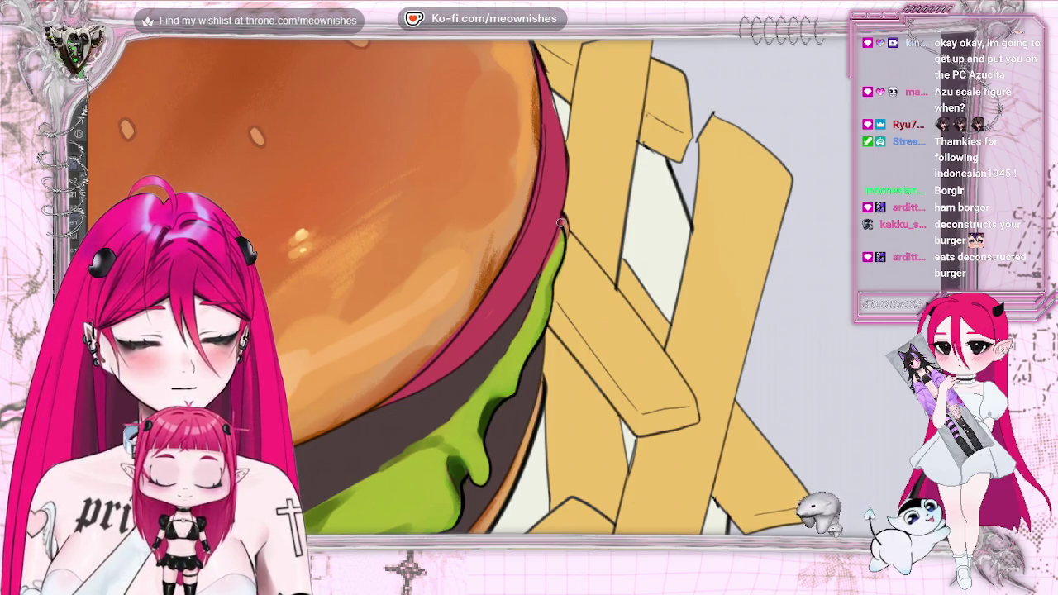
pyautogui.hotkey('ctrl', '0')
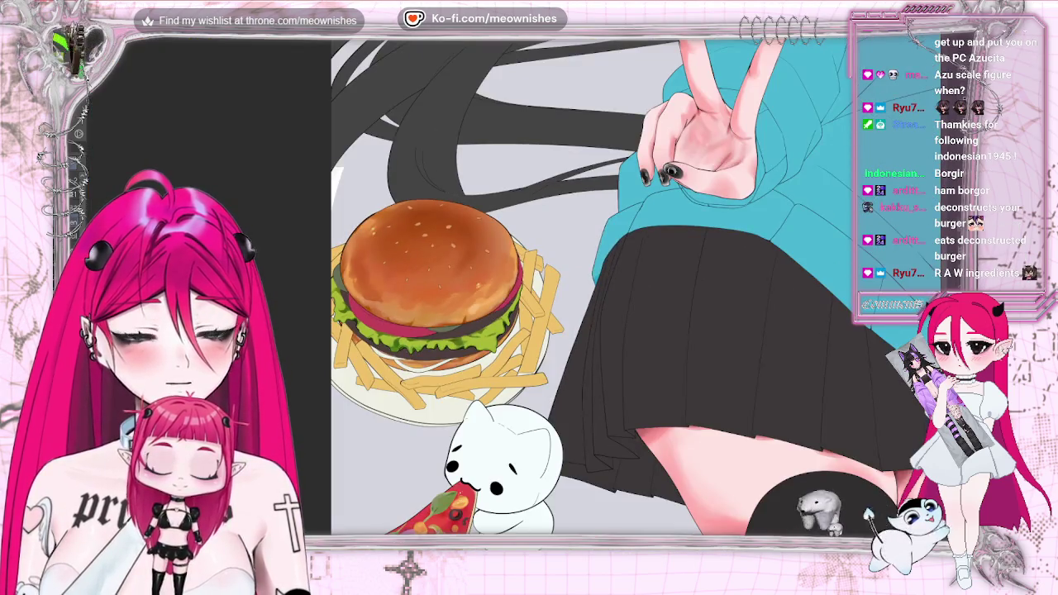
# - Zoom into the lettuce, compare the shading before and after, and mirror the view to check it
pyautogui.scroll(2, 510, 290)
pyautogui.scroll(2, 510, 289)
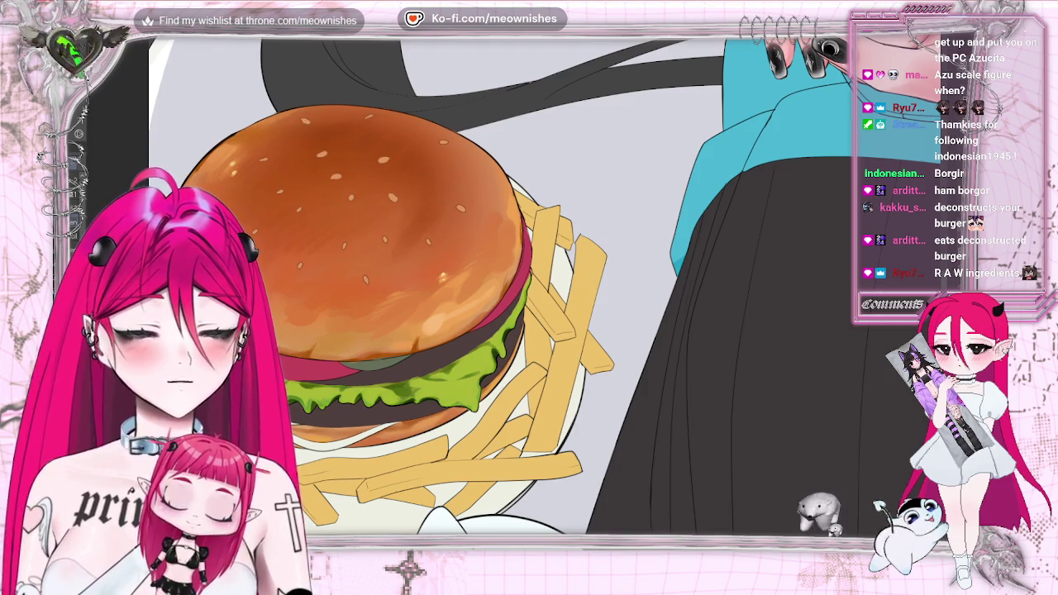
pyautogui.scroll(1, 510, 289)
pyautogui.scroll(2, 510, 289)
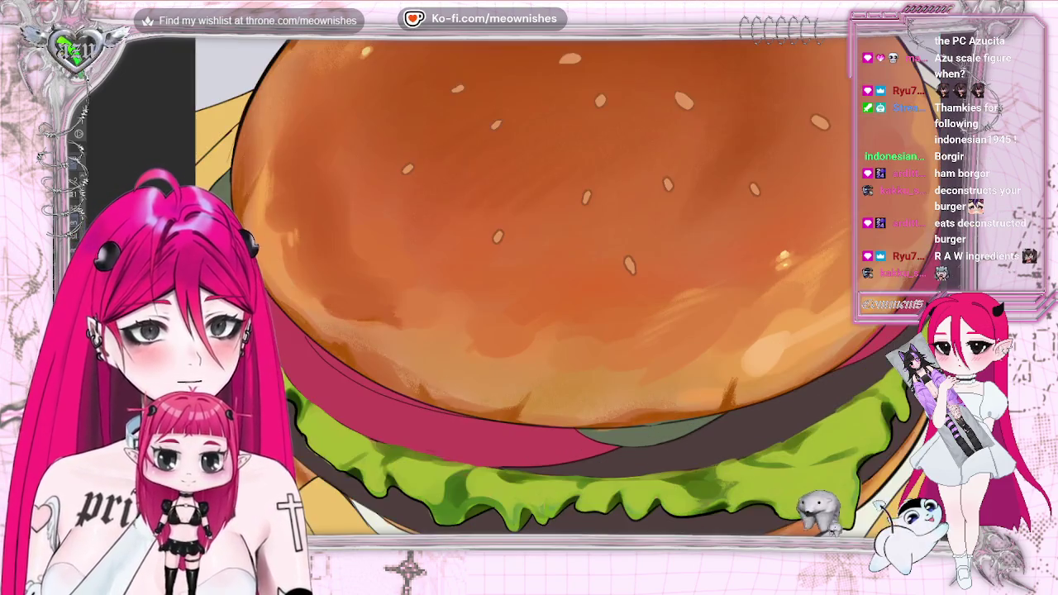
pyautogui.scroll(-2, 521, 289)
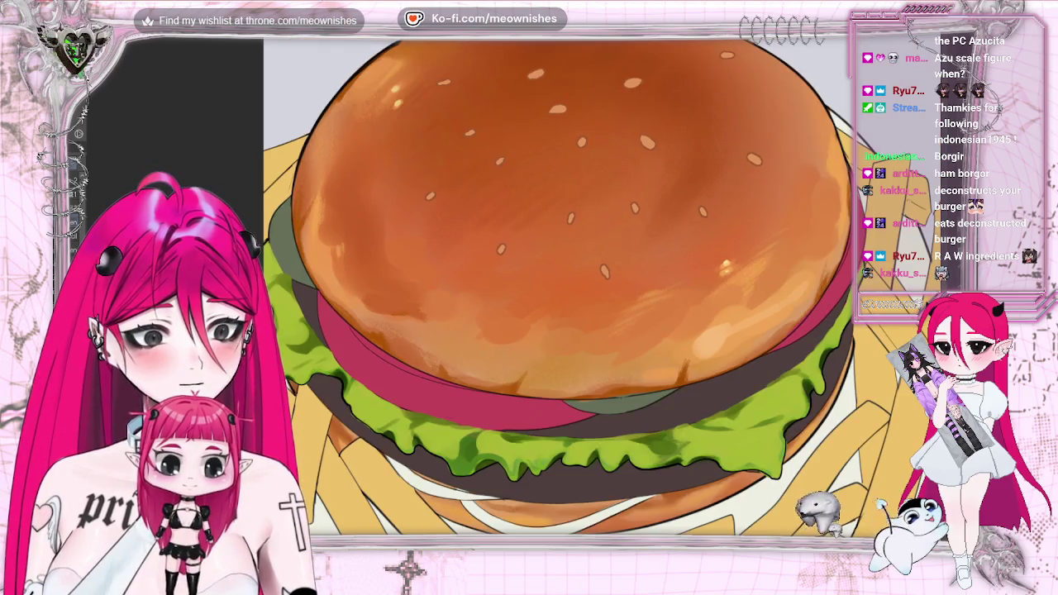
pyautogui.hotkey('ctrl', 'z')
pyautogui.hotkey('ctrl', 'shift', 'z')
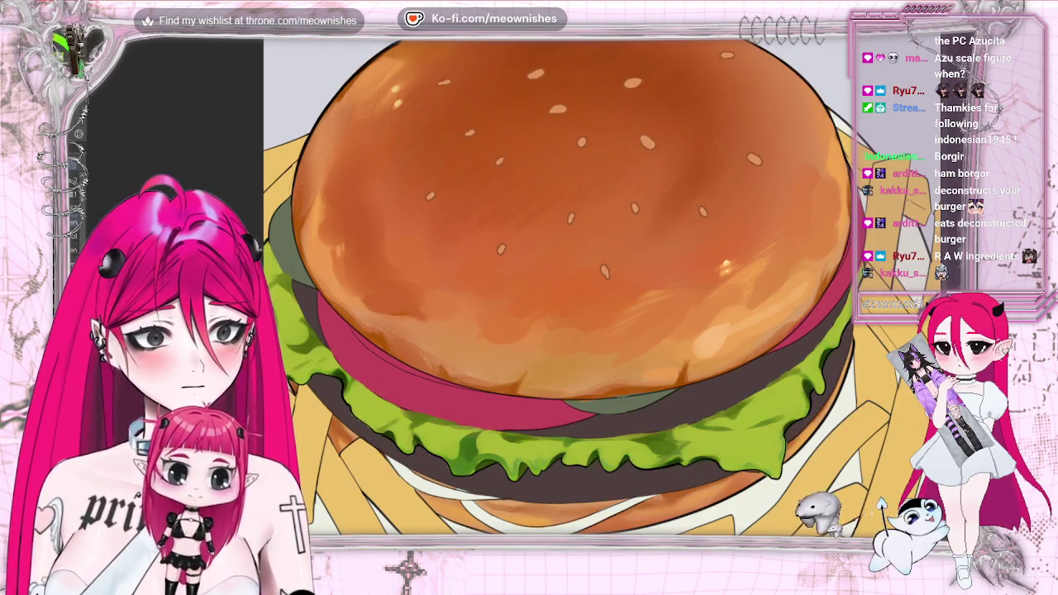
pyautogui.scroll(1, 554, 330)
pyautogui.scroll(1, 554, 331)
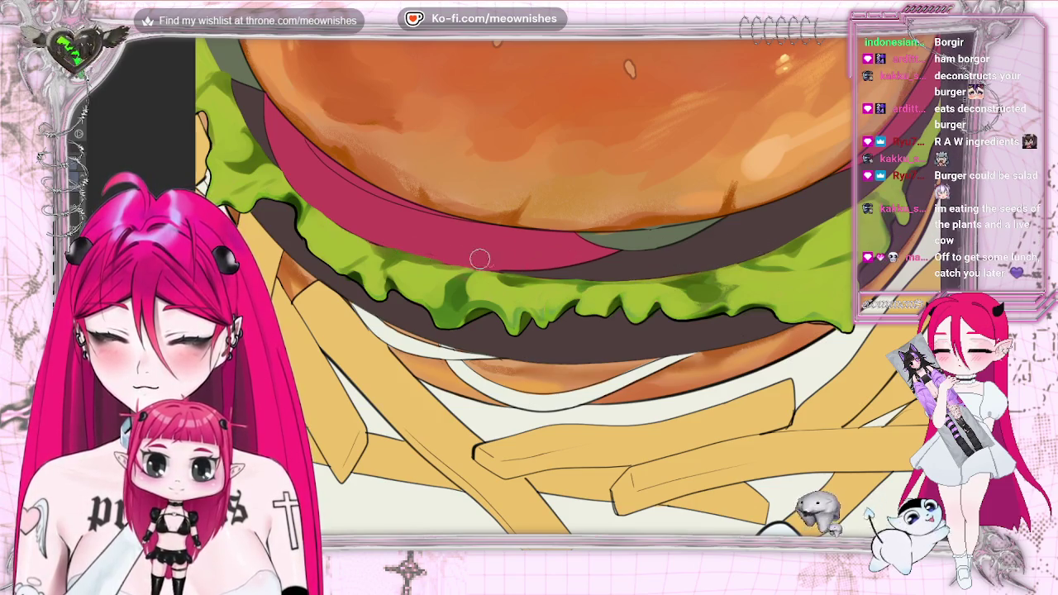
pyautogui.press('h')
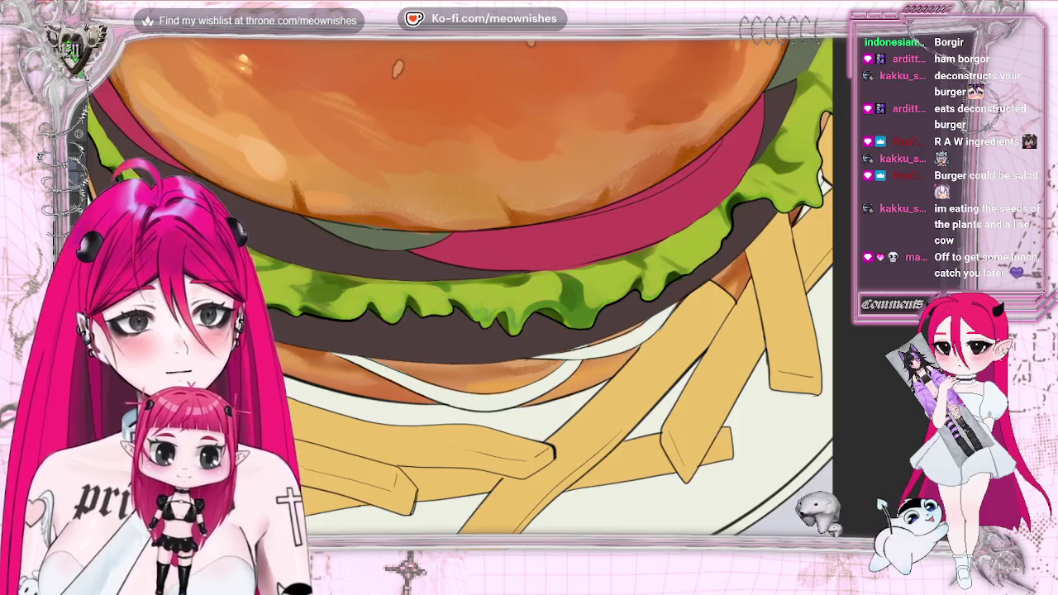
# - Unmirror the canvas view and zoom in close on the lettuce for yellow-green highlights
pyautogui.scroll(-2, 474, 247)
pyautogui.scroll(-1, 474, 247)
pyautogui.scroll(2, 474, 247)
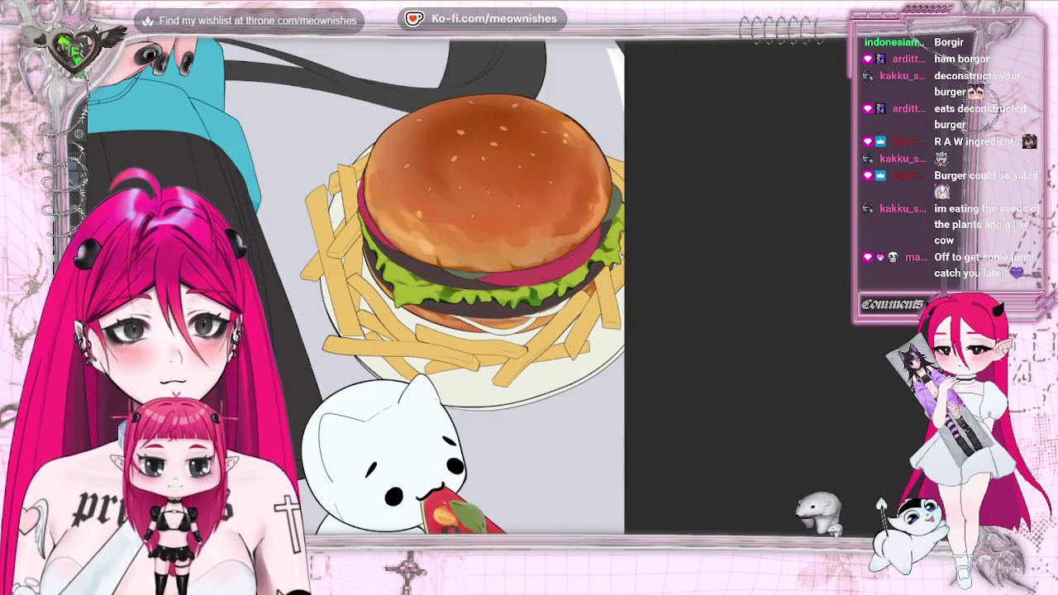
pyautogui.press('h')
pyautogui.scroll(-1, 488, 281)
pyautogui.scroll(-1, 487, 281)
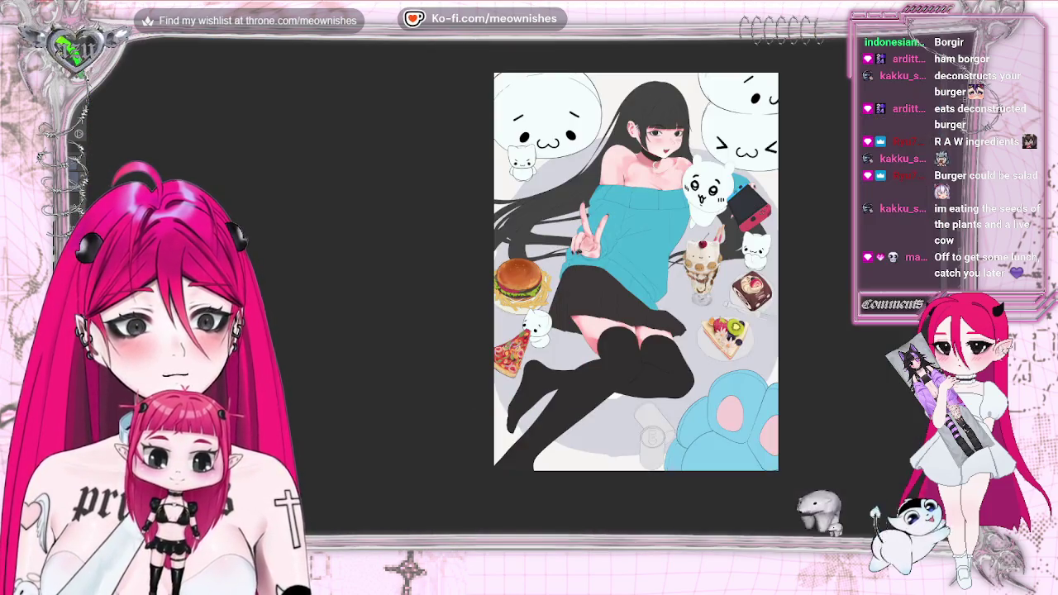
pyautogui.scroll(2, 487, 281)
pyautogui.scroll(1, 521, 265)
pyautogui.scroll(1, 521, 264)
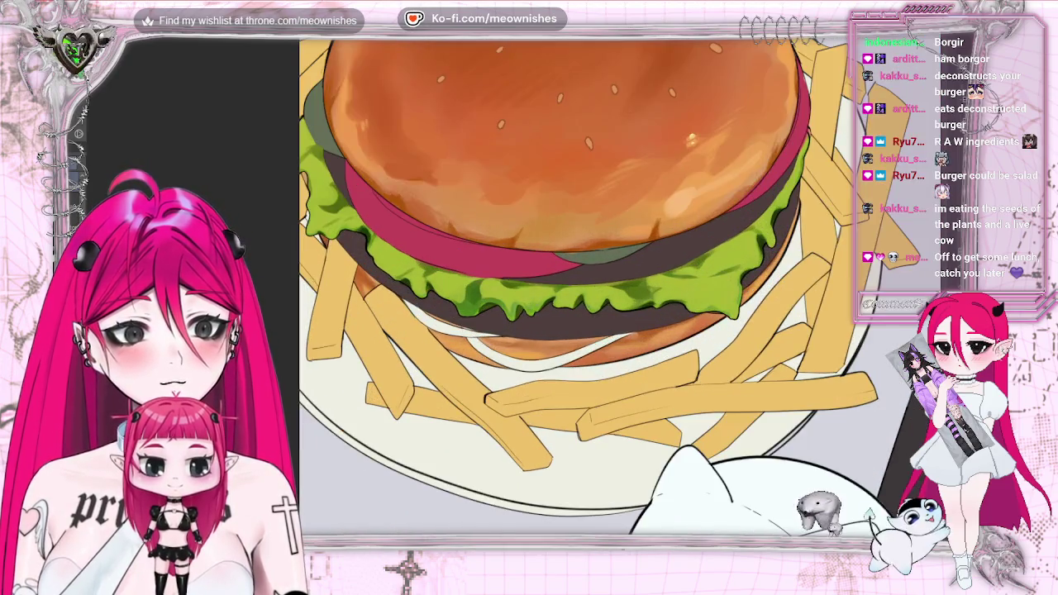
pyautogui.scroll(1, 521, 265)
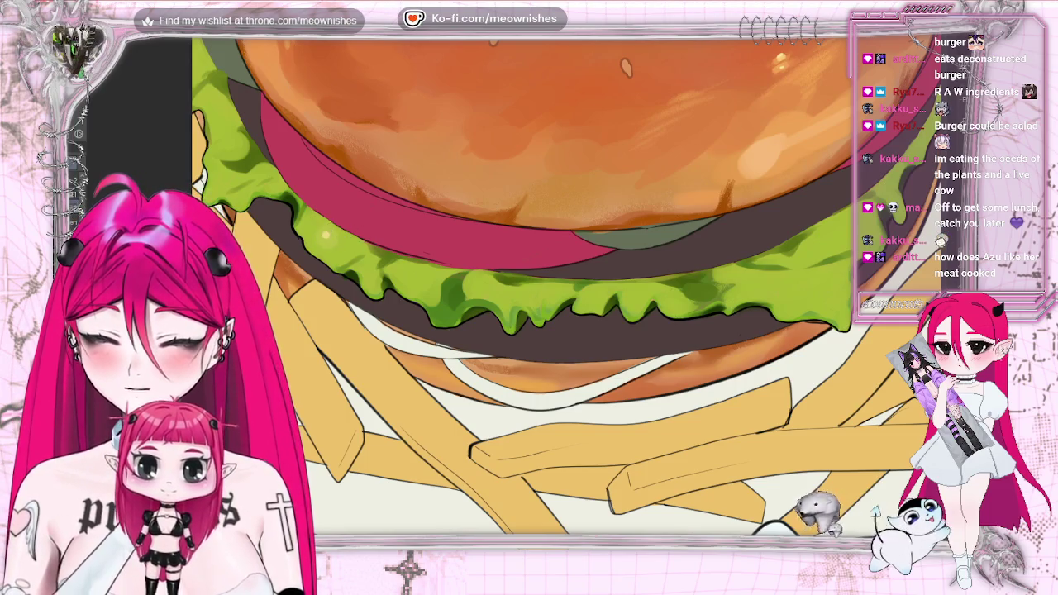
pyautogui.scroll(-3, 529, 272)
# - Fit the full illustration in view, then zoom back in and pan across to the burger's lettuce
pyautogui.scroll(-2, 529, 273)
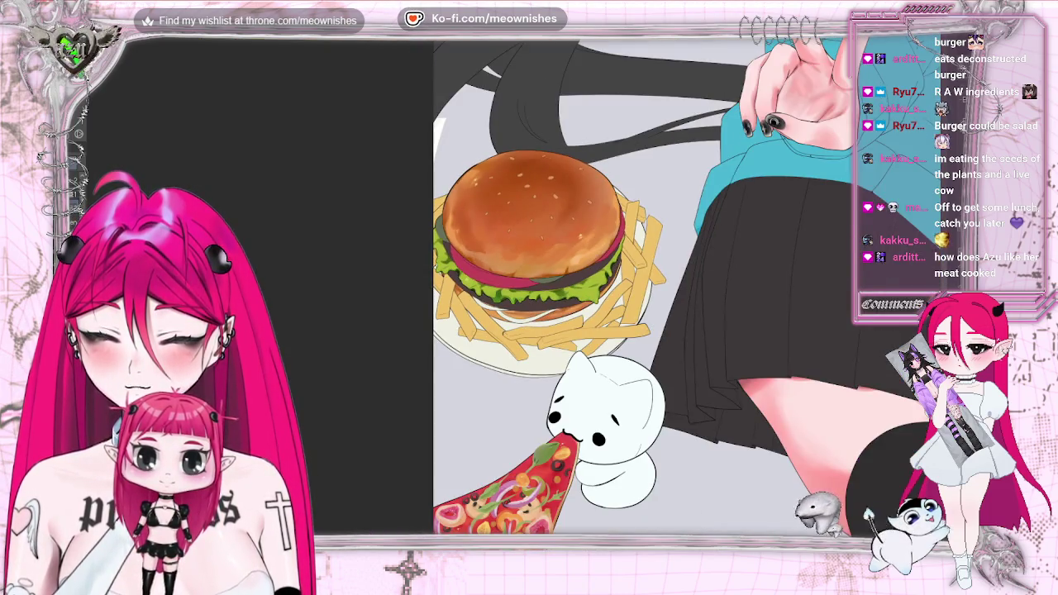
pyautogui.scroll(4, 514, 254)
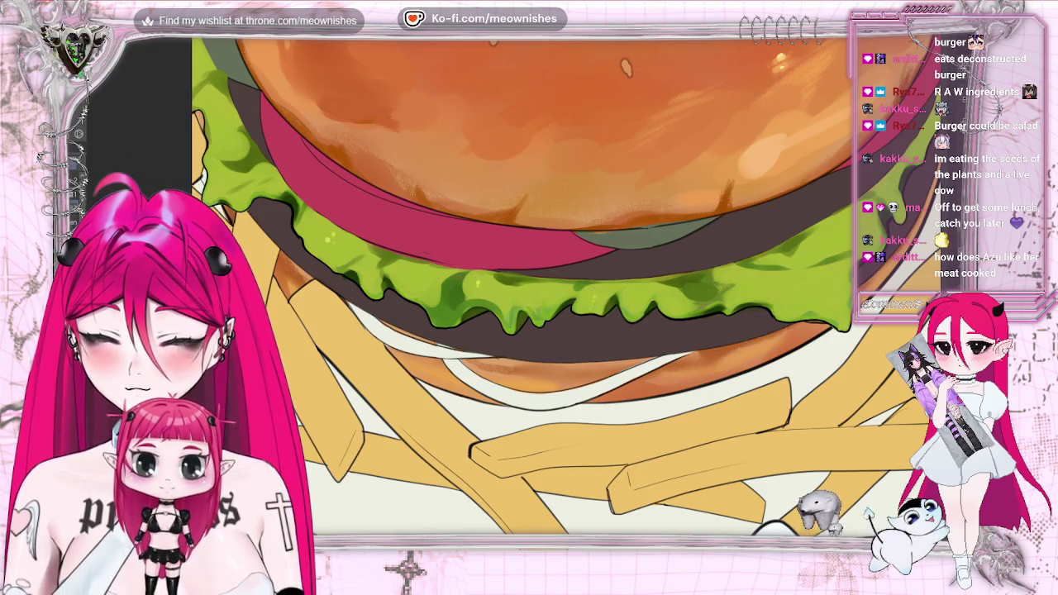
pyautogui.hotkey('ctrl', '0')
pyautogui.scroll(5, 517, 219)
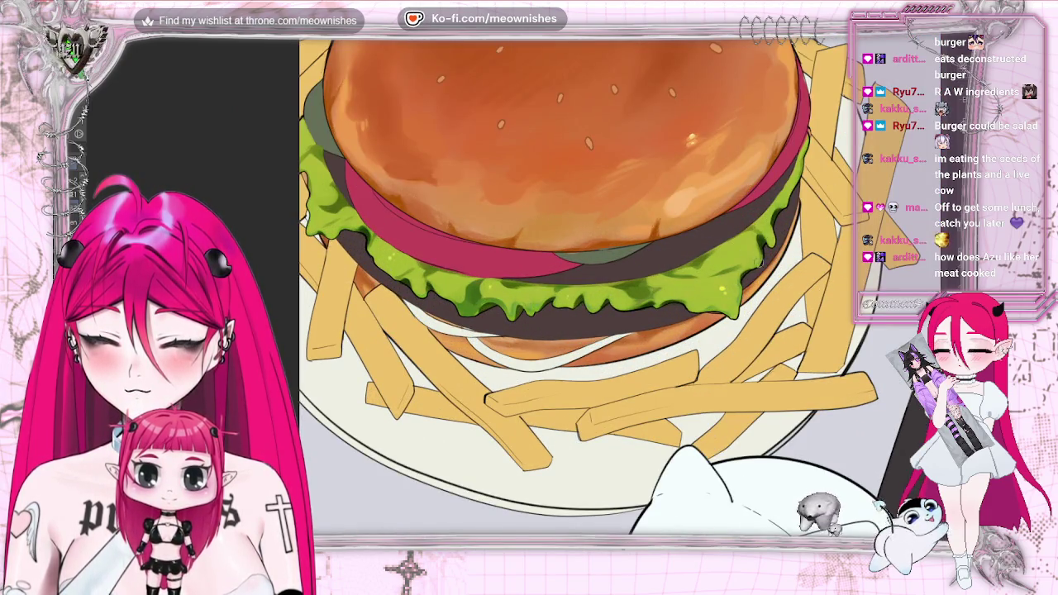
pyautogui.hscroll(5, 473, 246)
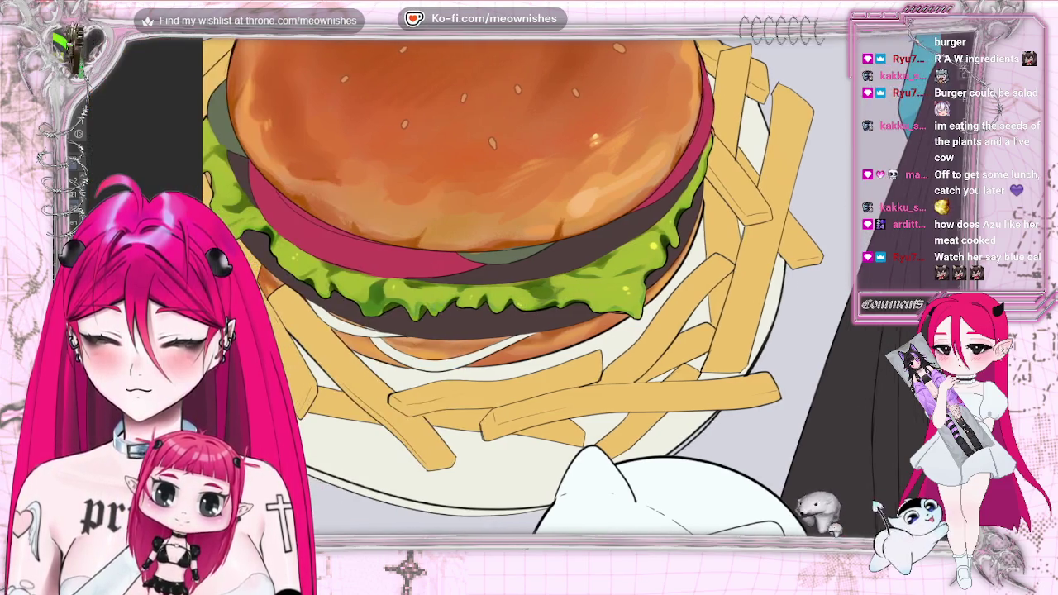
# - Centre the burger and zoom in and out on the lettuce to compare its shadows and highlights
pyautogui.moveTo(427, 303); pyautogui.dragTo(584, 303)
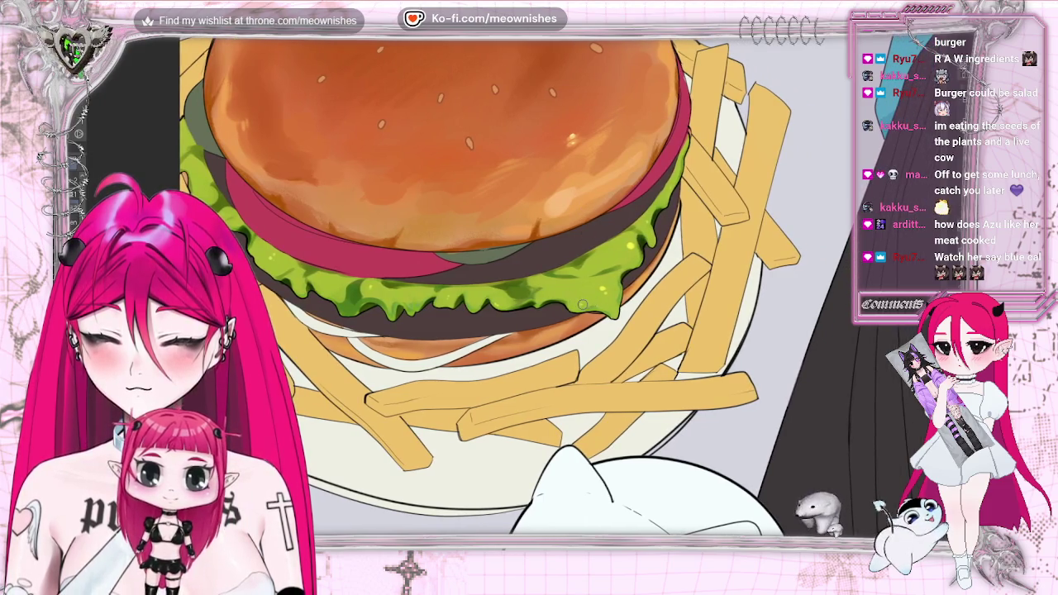
pyautogui.scroll(2, 582, 304)
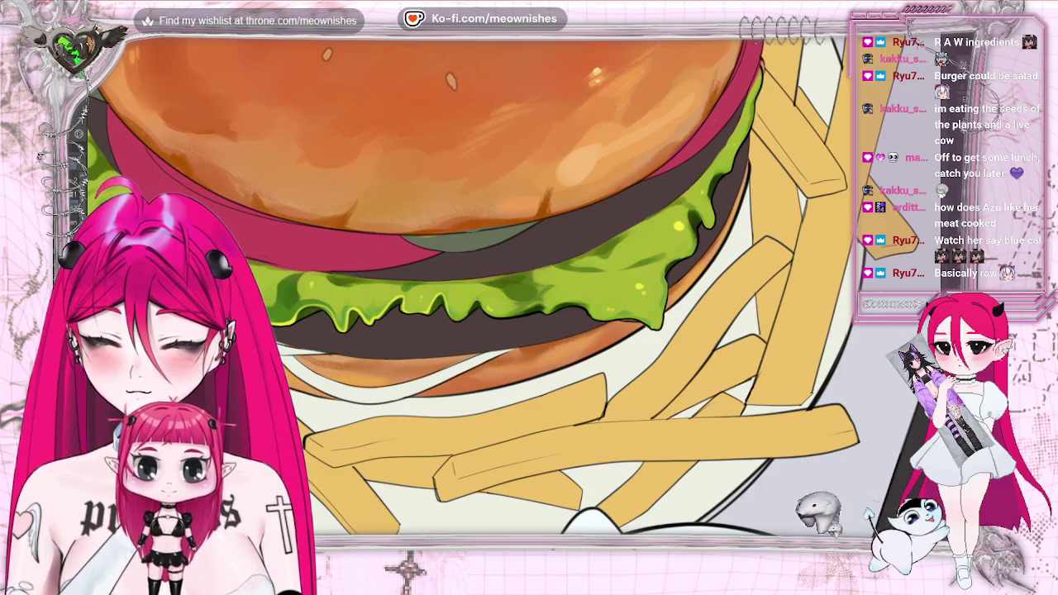
pyautogui.scroll(-5, 496, 289)
pyautogui.scroll(-2, 496, 290)
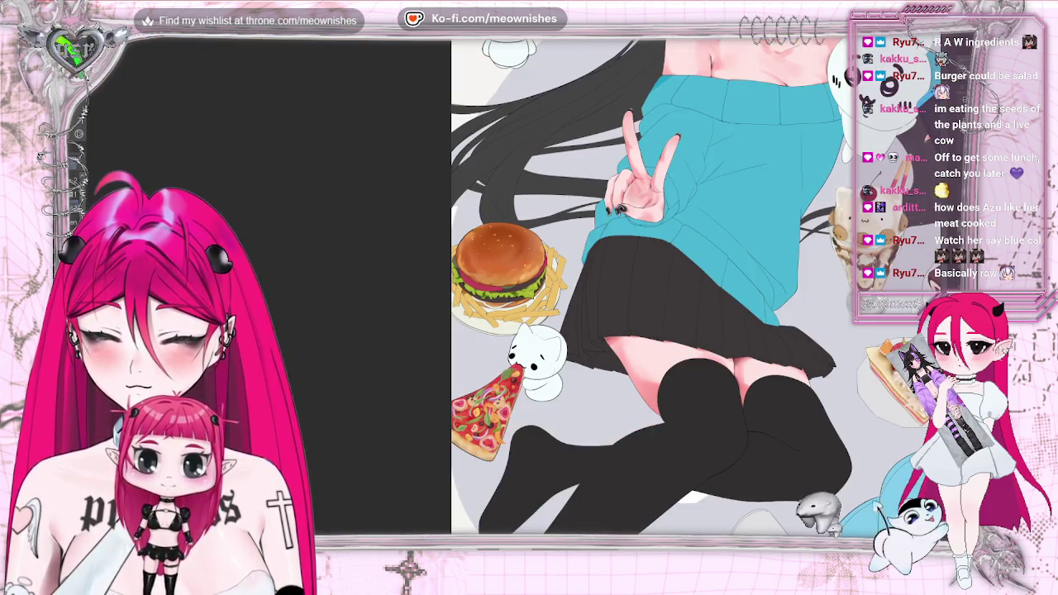
pyautogui.scroll(3, 500, 273)
pyautogui.scroll(2, 500, 273)
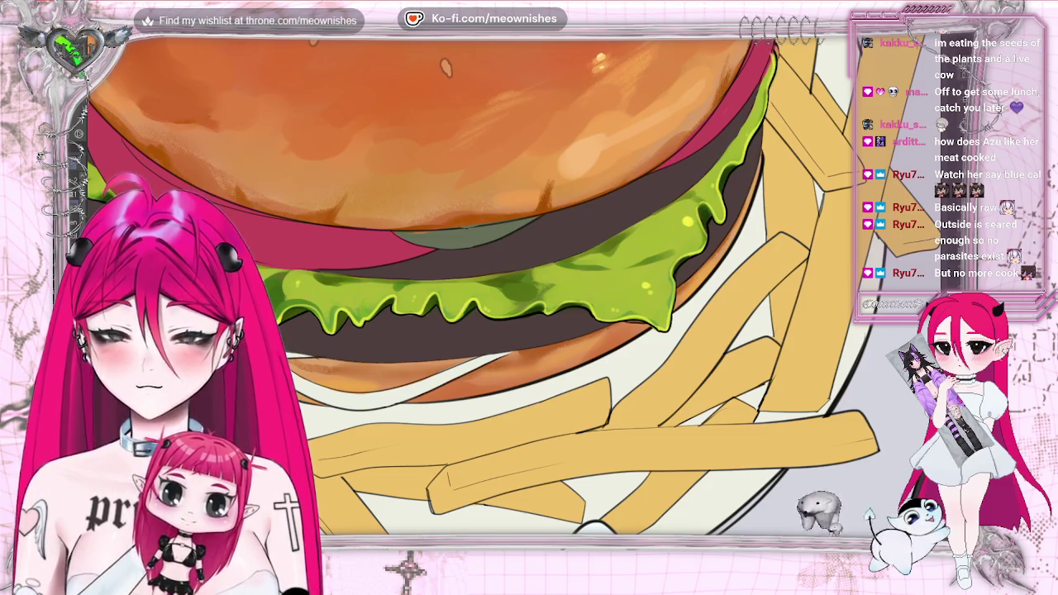
# - Mirror the canvas view horizontally to check the lettuce texture
pyautogui.press('h')
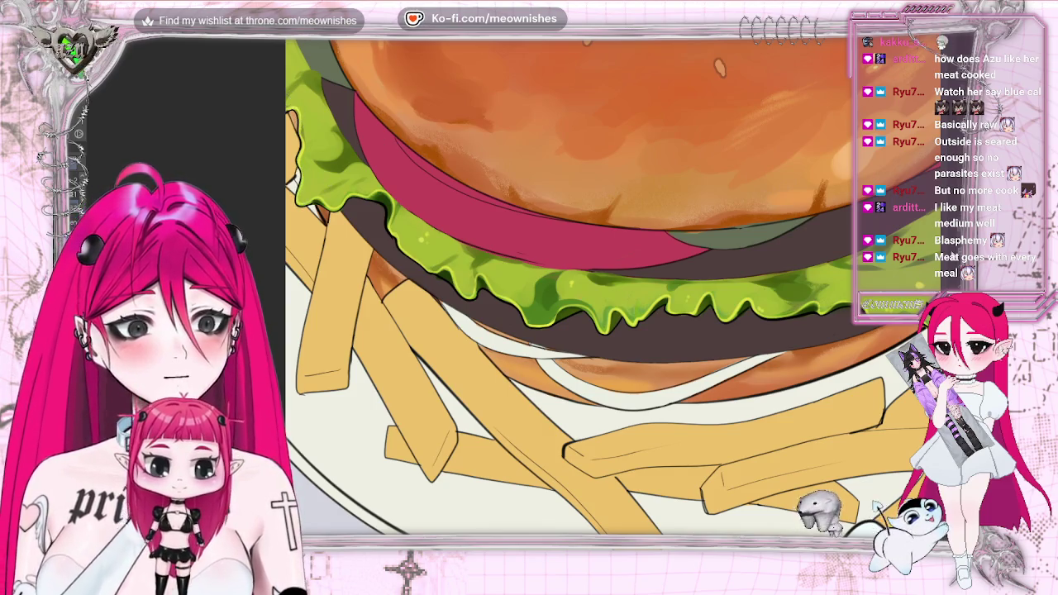
pyautogui.scroll(5, 570, 289)
pyautogui.scroll(-3, 570, 289)
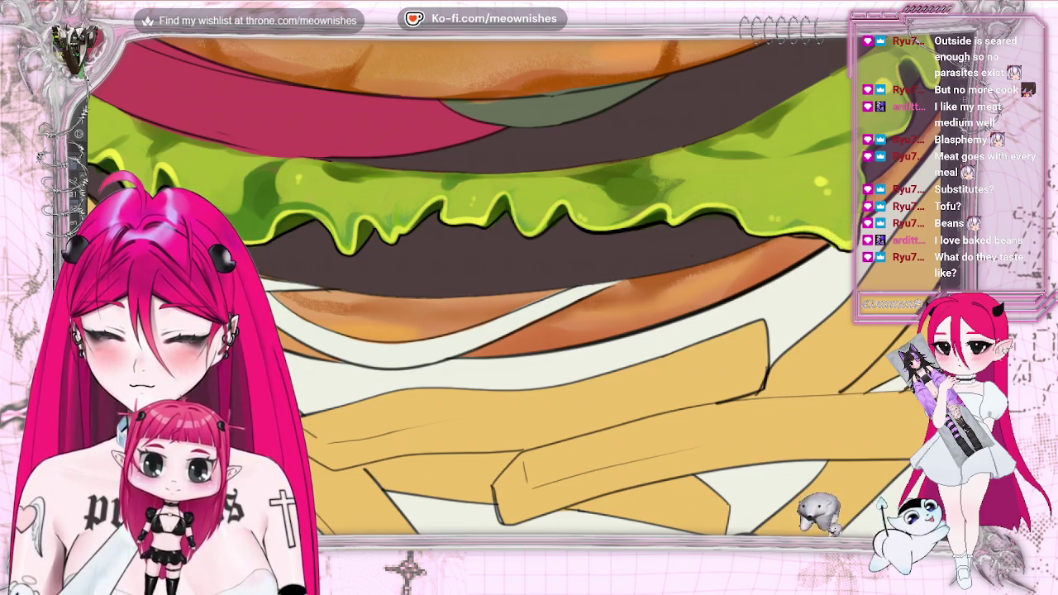
pyautogui.scroll(-5, 505, 240)
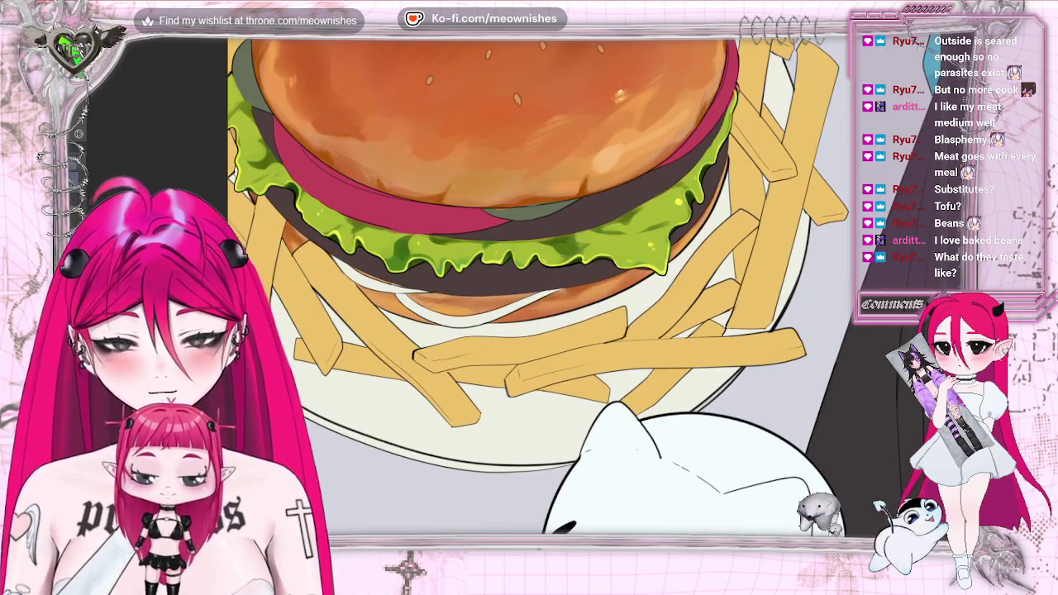
pyautogui.click(378, 242)
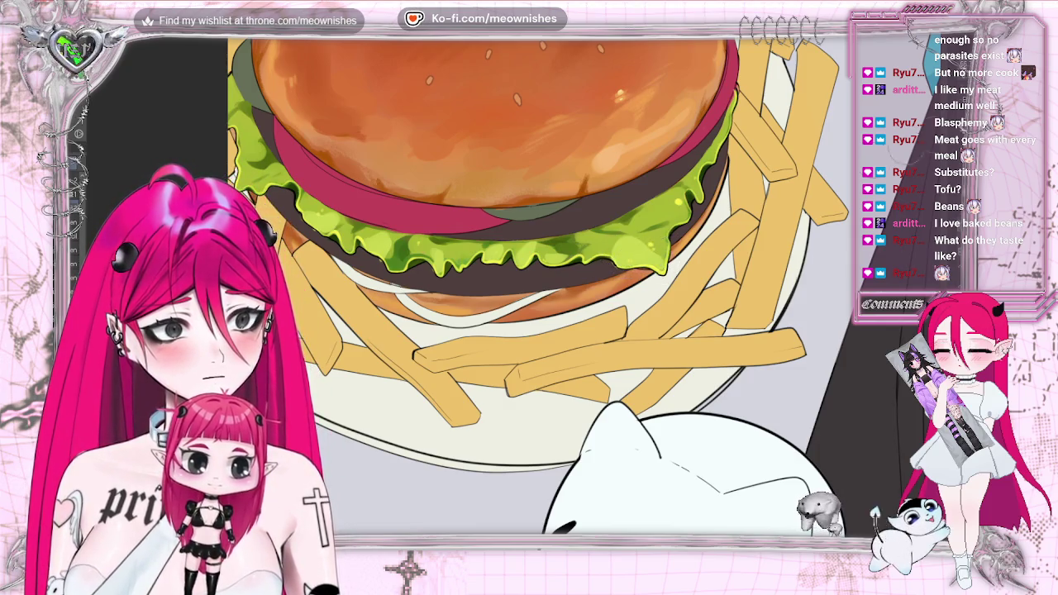
pyautogui.hotkey('ctrl', '0')
pyautogui.hotkey('ctrl', '-')
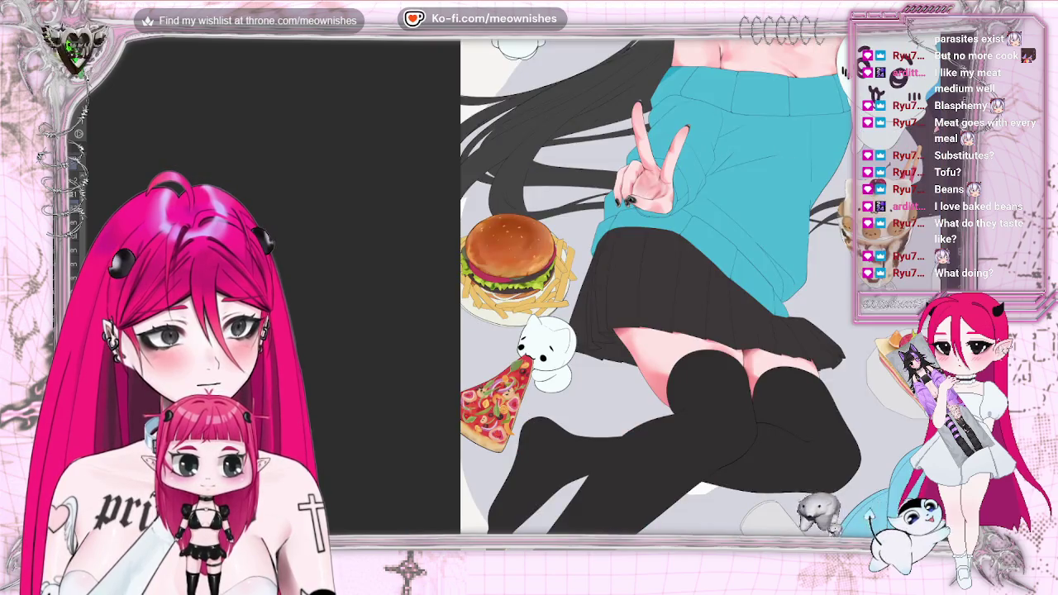
pyautogui.scroll(1, 519, 292)
pyautogui.scroll(1, 520, 293)
pyautogui.scroll(1, 519, 293)
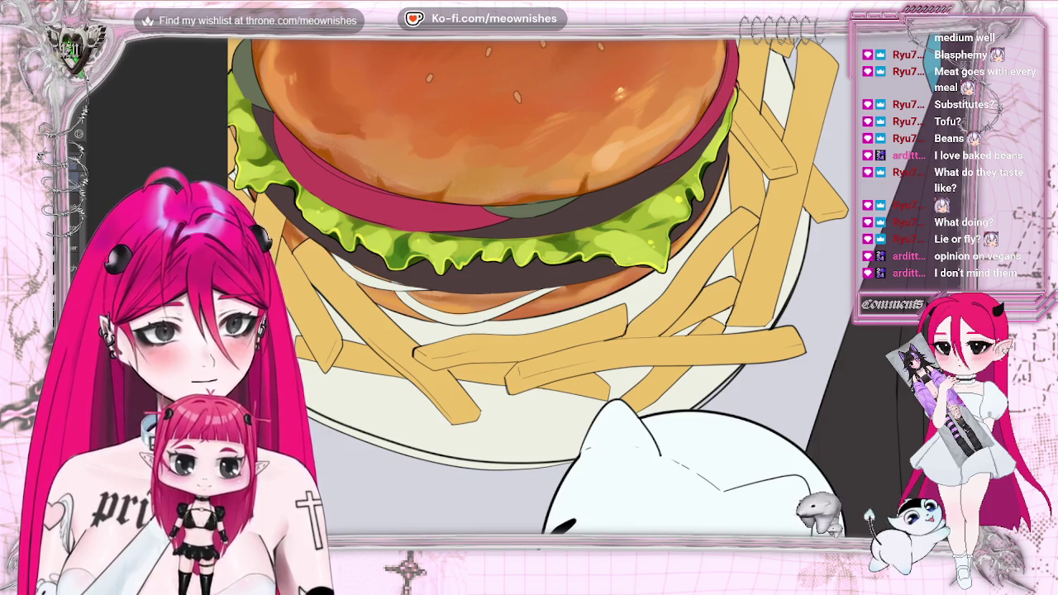
pyautogui.scroll(-2, 579, 285)
pyautogui.scroll(-1, 578, 285)
pyautogui.scroll(-1, 579, 285)
pyautogui.scroll(3, 578, 285)
pyautogui.scroll(3, 523, 283)
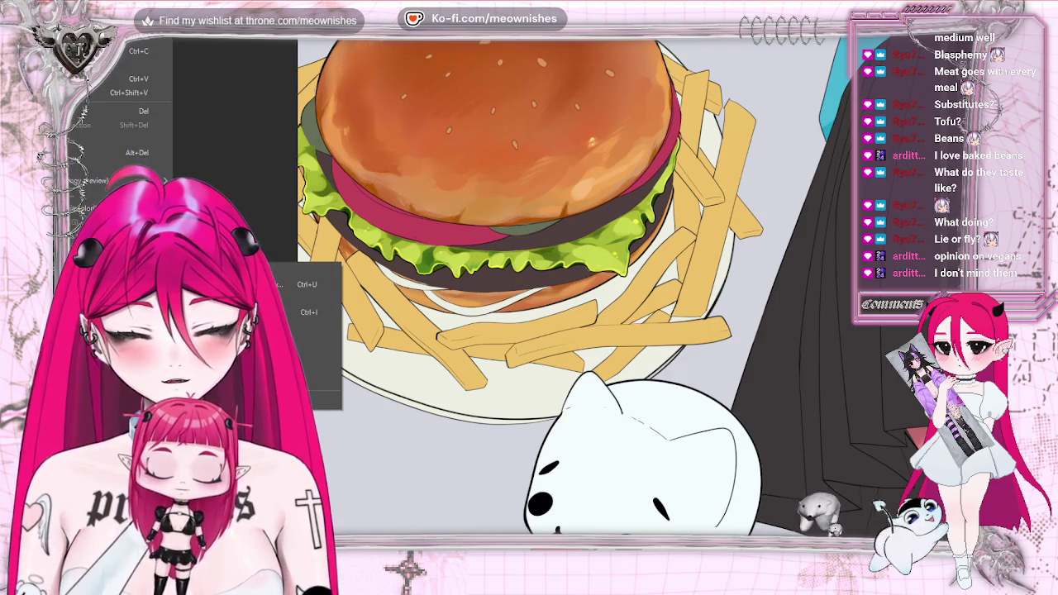
# - Set the lettuce's Hue/Saturation/Luminosity to about 9, 7 and 13, previewing the whole illustration
pyautogui.click(281, 284)
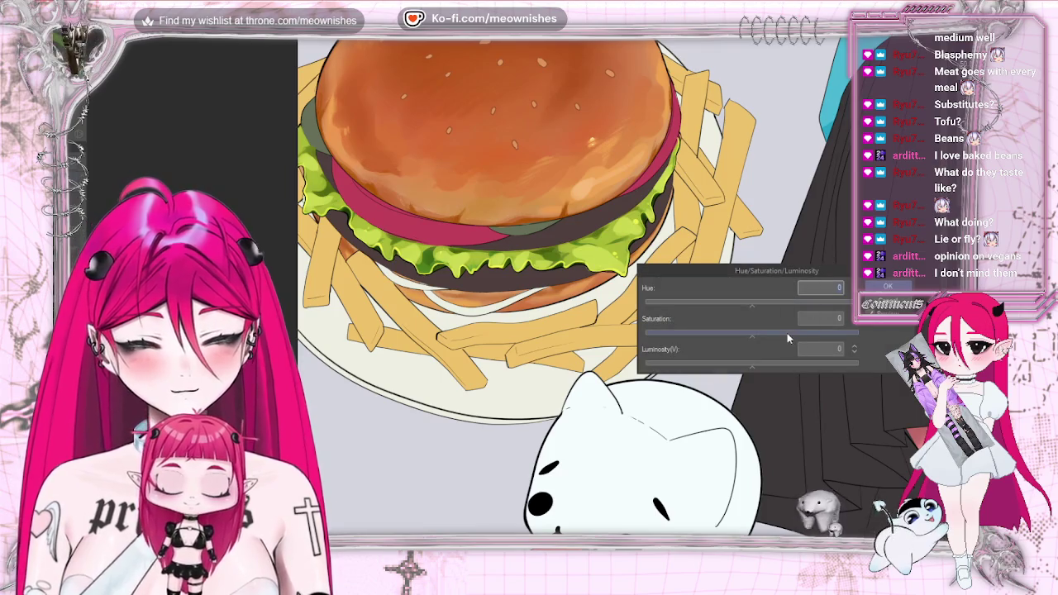
pyautogui.moveTo(778, 331); pyautogui.dragTo(775, 331)
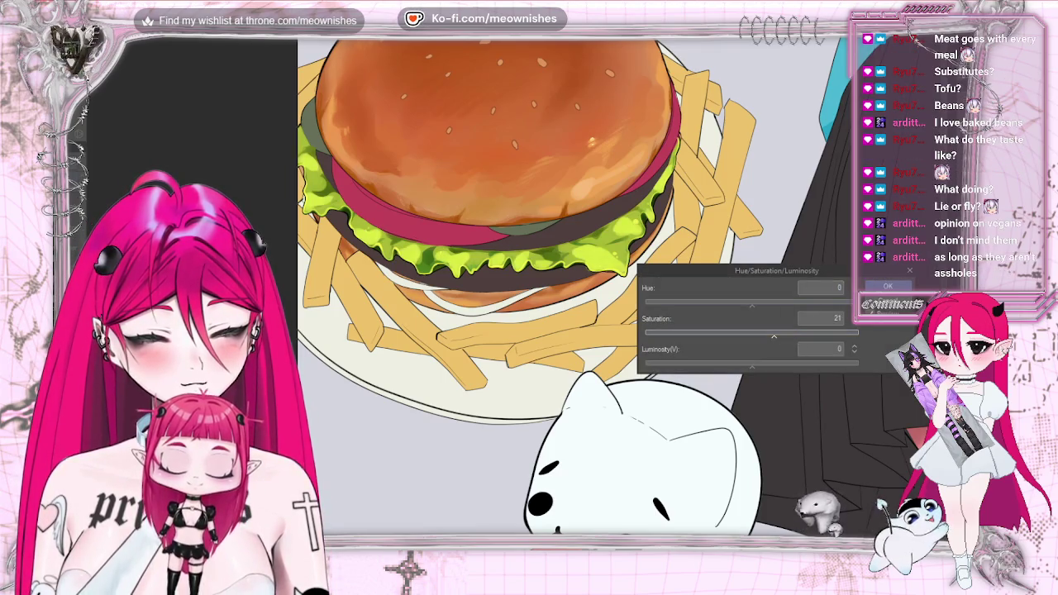
pyautogui.scroll(-1, 528, 290)
pyautogui.scroll(-3, 504, 248)
pyautogui.scroll(2, 508, 265)
pyautogui.scroll(3, 508, 265)
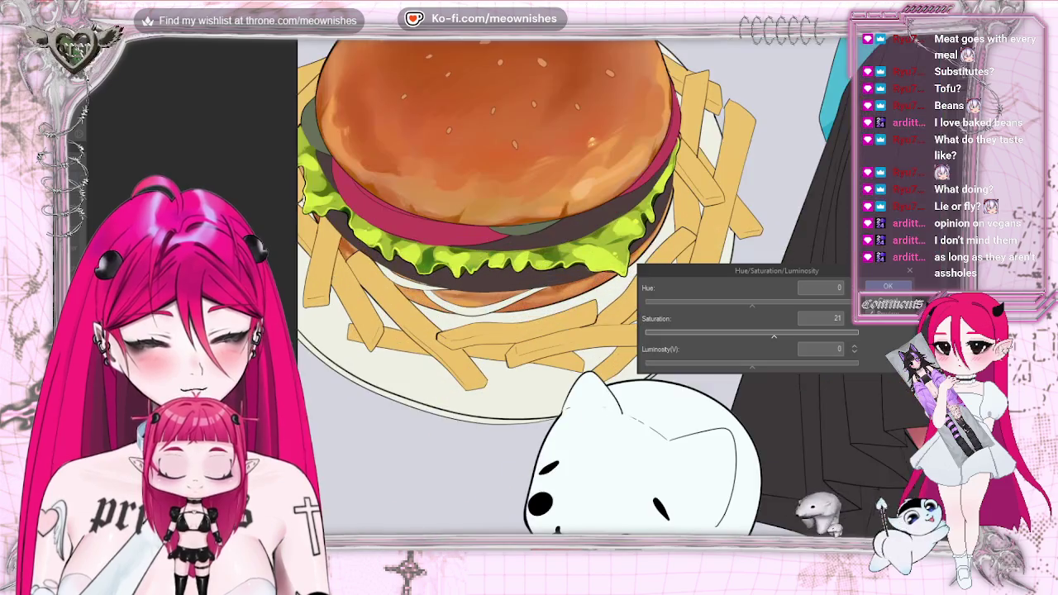
pyautogui.moveTo(751, 362)
pyautogui.mouseDown()
pyautogui.moveTo(764, 364)
pyautogui.moveTo(757, 305)
pyautogui.moveTo(758, 337)
pyautogui.mouseUp()
pyautogui.scroll(-5, 522, 292)
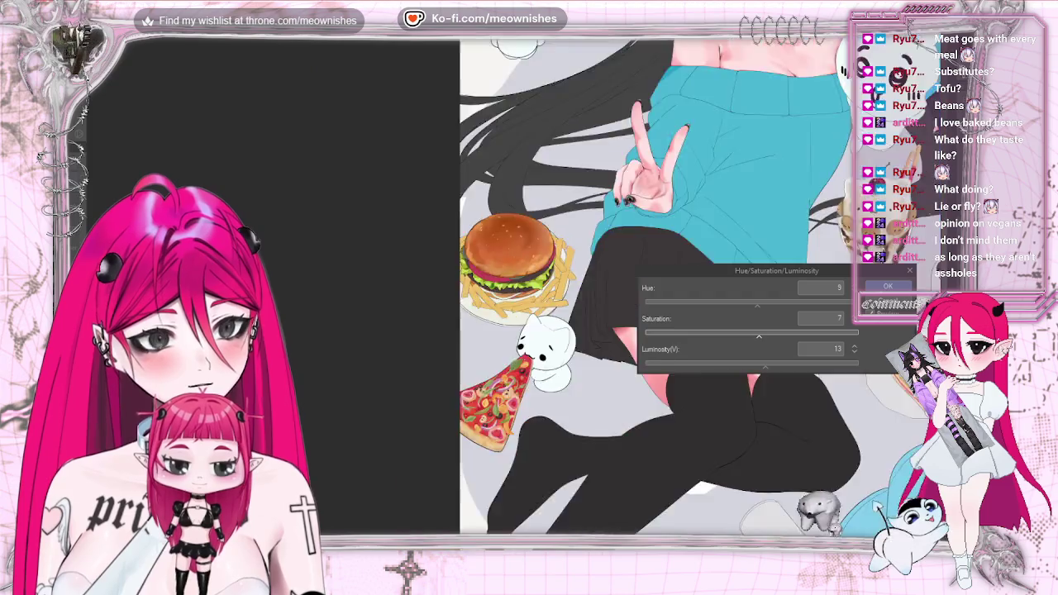
pyautogui.hotkey('ctrl', '0')
pyautogui.scroll(3, 516, 291)
pyautogui.scroll(1, 516, 291)
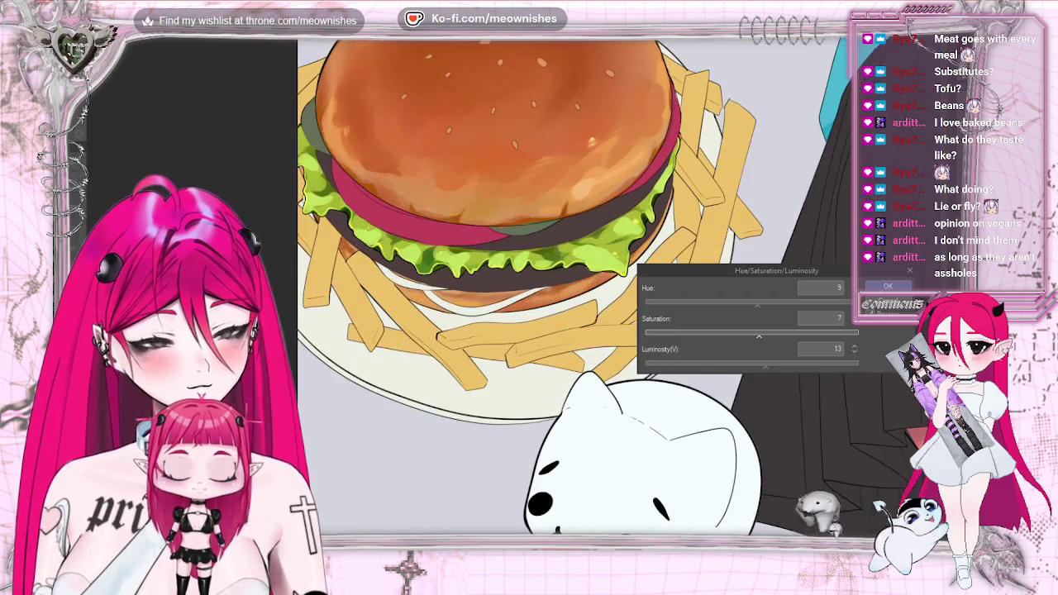
pyautogui.scroll(2, 515, 291)
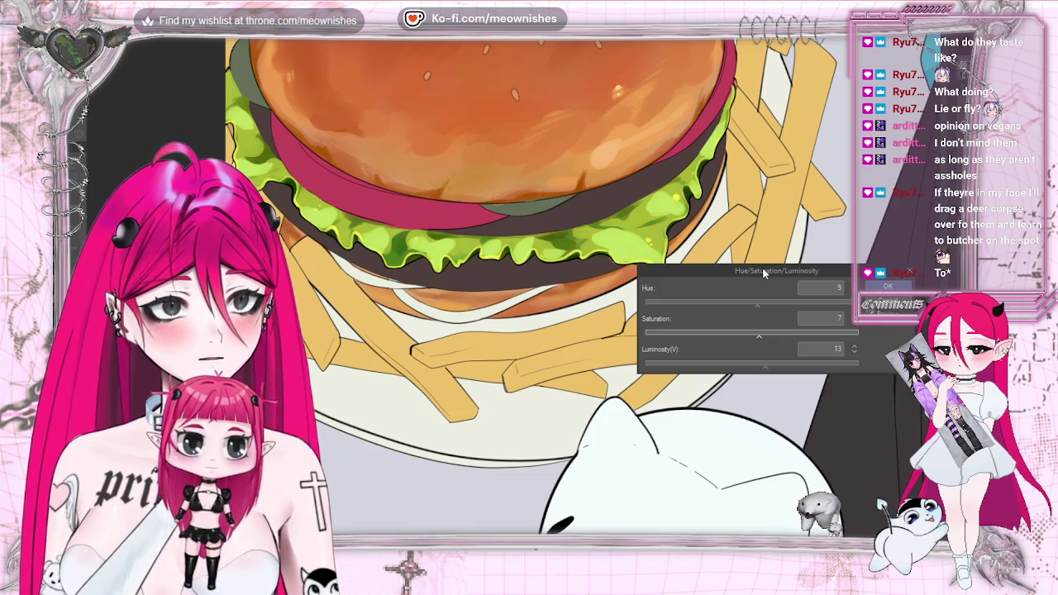
# - Move the lettuce hue down to -2 and saturation to 8, zooming out to compare
pyautogui.moveTo(755, 337); pyautogui.dragTo(757, 338)
pyautogui.moveTo(765, 301); pyautogui.dragTo(755, 303)
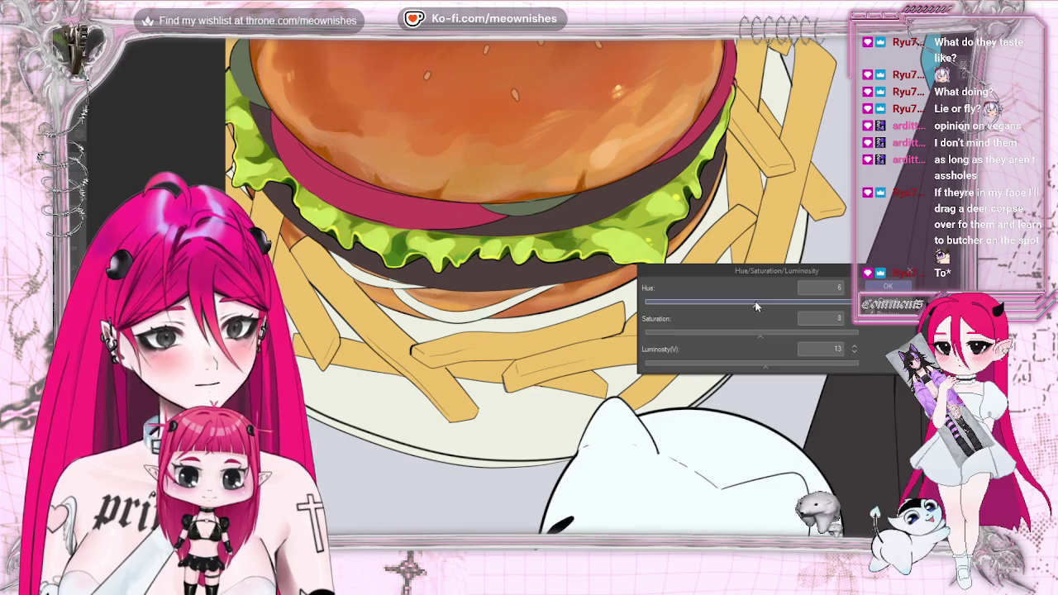
pyautogui.moveTo(754, 303); pyautogui.dragTo(752, 303)
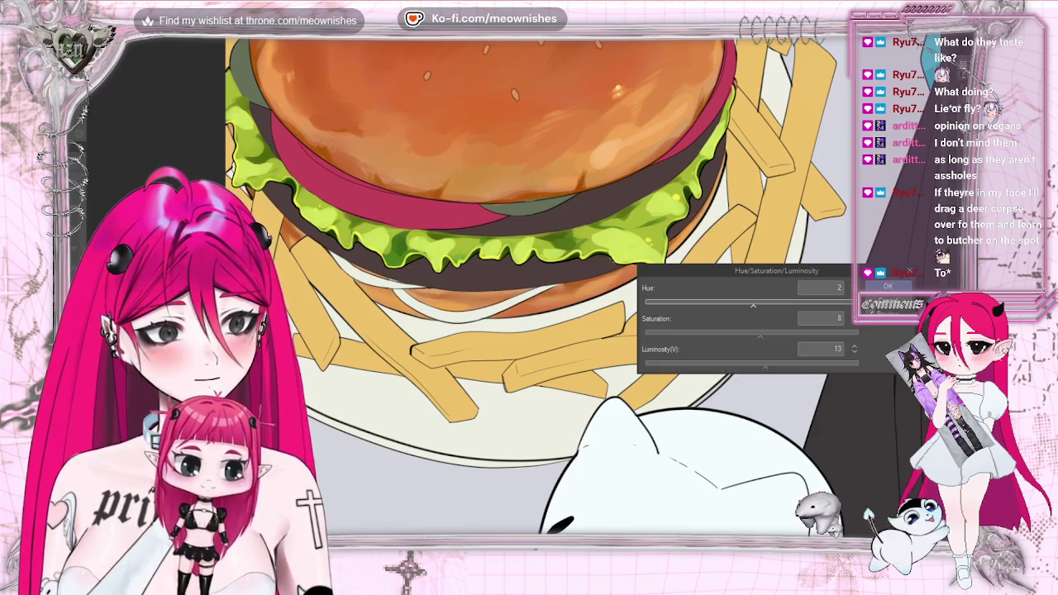
pyautogui.hotkey('ctrl', '-')
pyautogui.hotkey('ctrl', '-')
pyautogui.hotkey('ctrl', '-')
pyautogui.hotkey('ctrl', '-')
pyautogui.hotkey('ctrl', '+')
pyautogui.hotkey('ctrl', '+')
pyautogui.hotkey('ctrl', '+')
pyautogui.moveTo(750, 304); pyautogui.dragTo(749, 303)
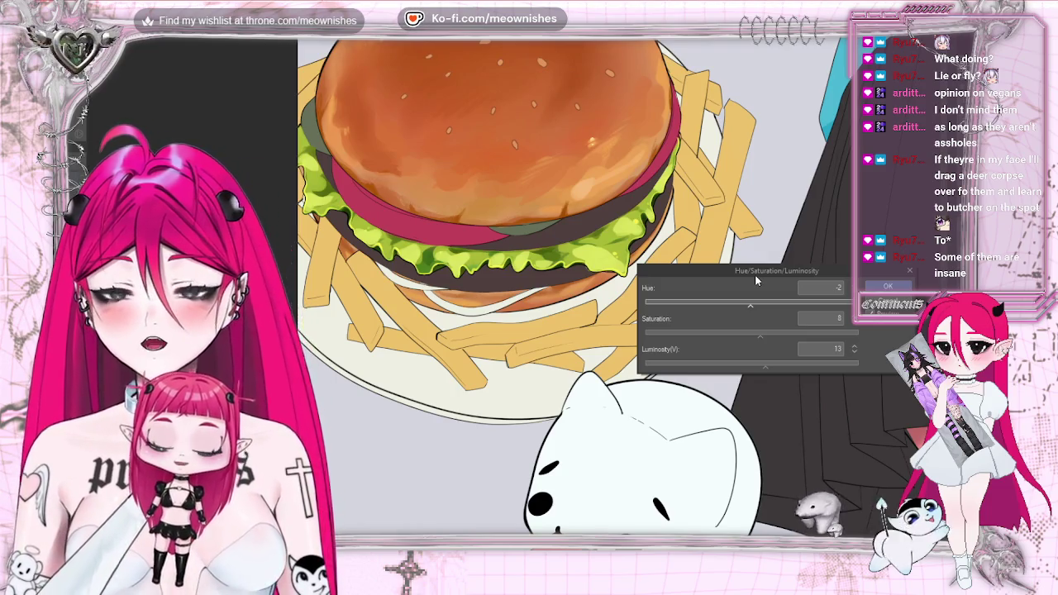
pyautogui.scroll(1, 496, 265)
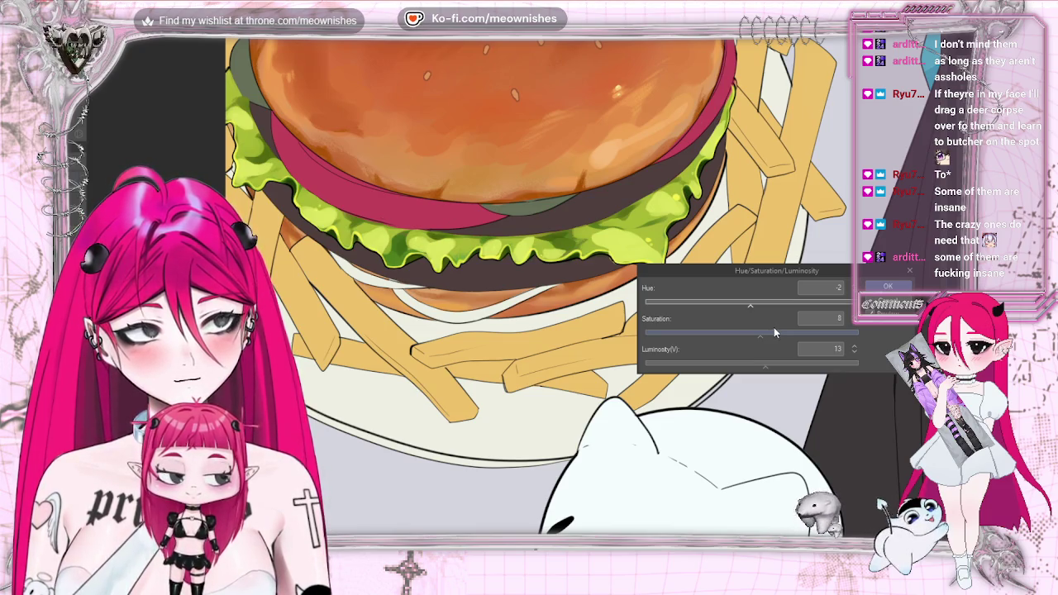
# - Drop lettuce saturation and luminosity to about 4, check the full illustration, and apply the adjustment
pyautogui.moveTo(766, 330); pyautogui.dragTo(762, 331)
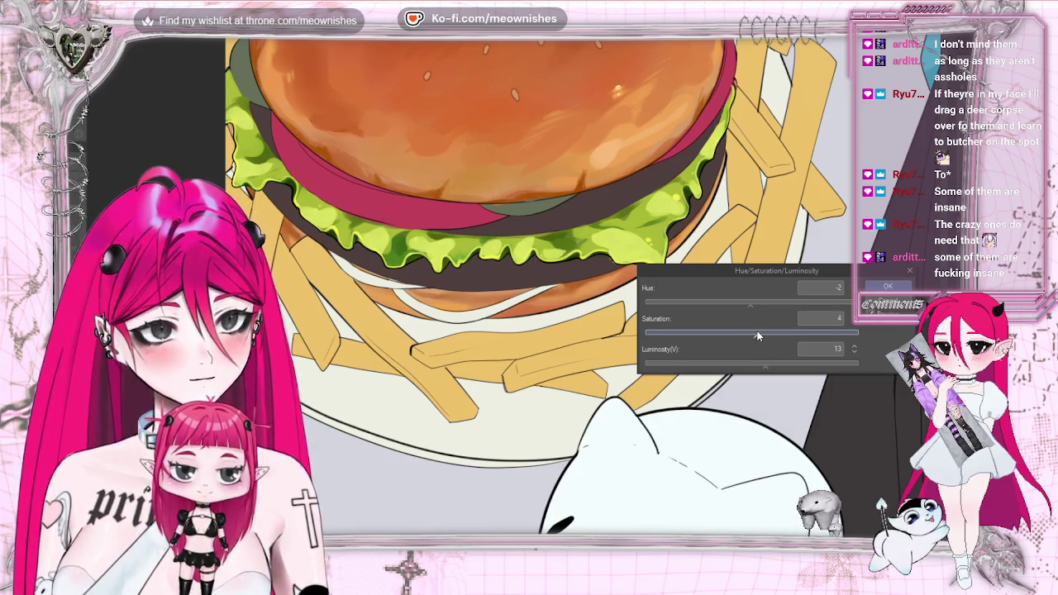
pyautogui.click(768, 364)
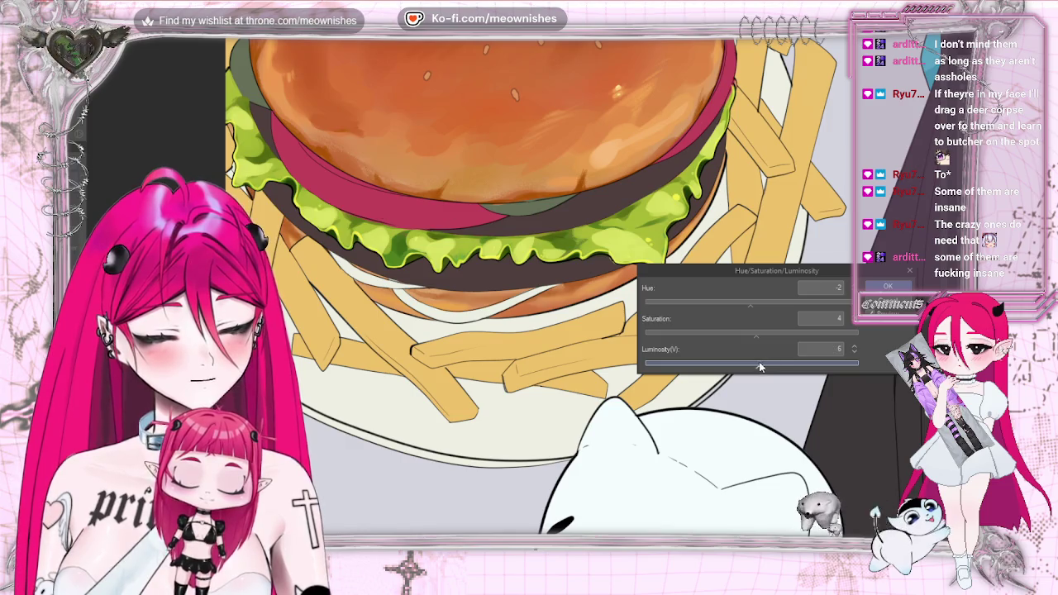
pyautogui.moveTo(767, 364); pyautogui.dragTo(743, 361)
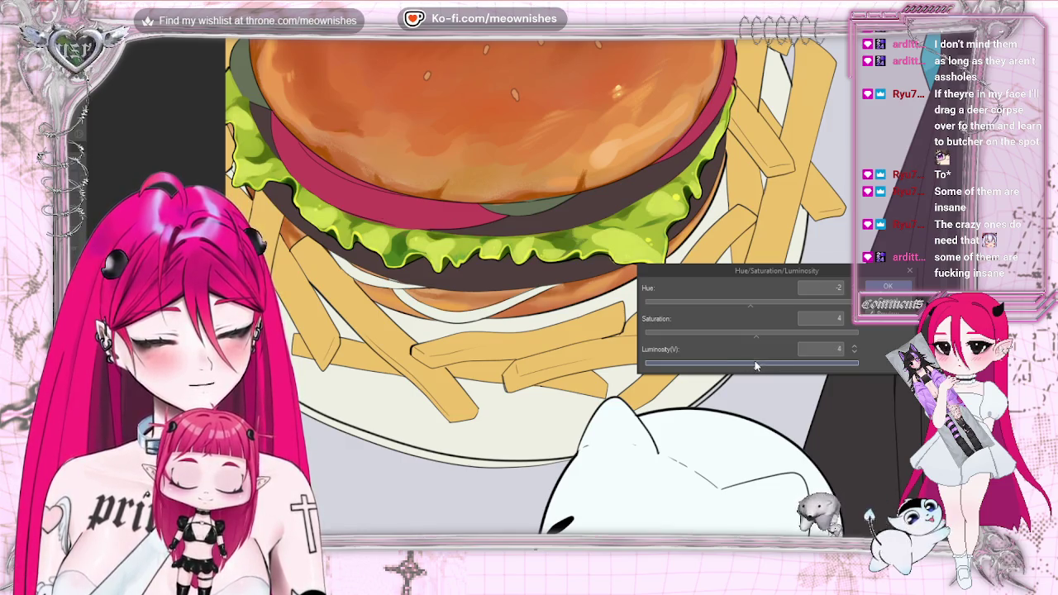
pyautogui.hotkey('ctrl', '0')
pyautogui.scroll(-2, 509, 264)
pyautogui.scroll(2, 509, 264)
pyautogui.scroll(2, 508, 264)
pyautogui.scroll(2, 508, 264)
pyautogui.press('Return')
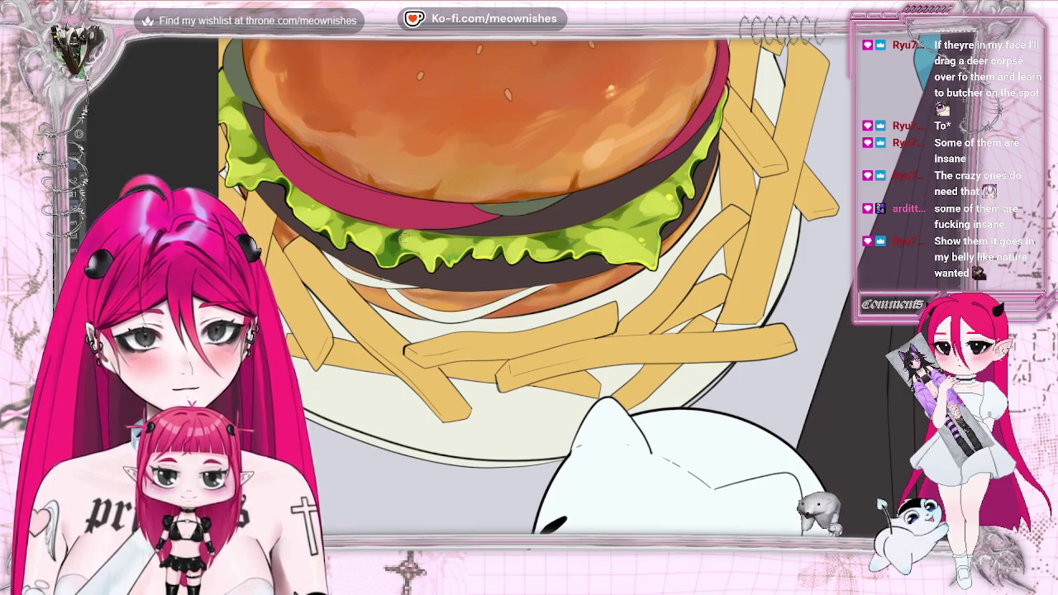
# - Zoom out and back in on the burger to judge the darkened lettuce
pyautogui.scroll(-2, 513, 273)
pyautogui.scroll(-2, 513, 273)
pyautogui.scroll(-2, 513, 273)
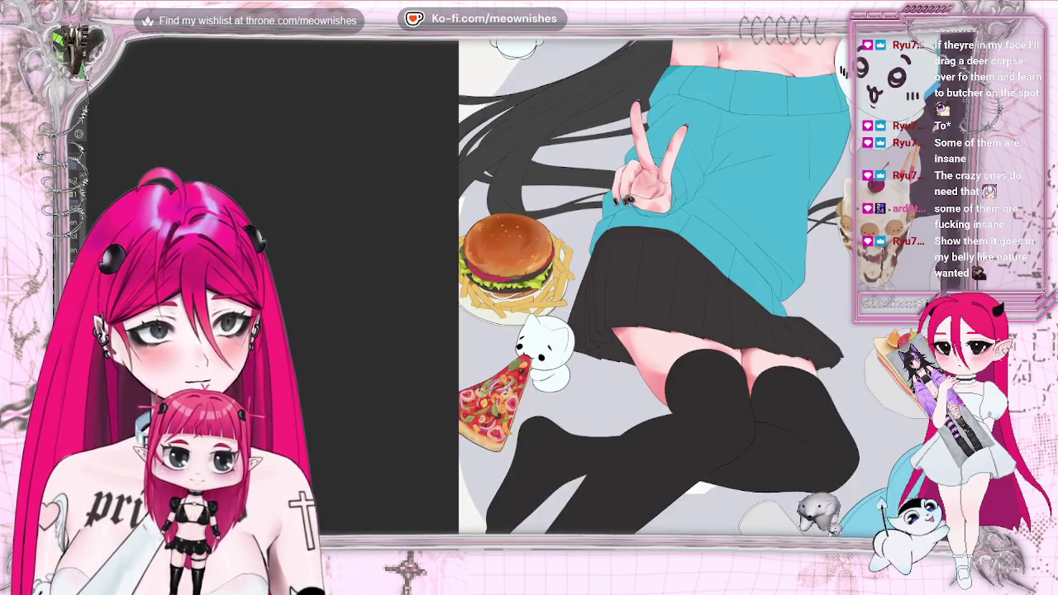
pyautogui.scroll(3, 512, 273)
pyautogui.scroll(3, 512, 273)
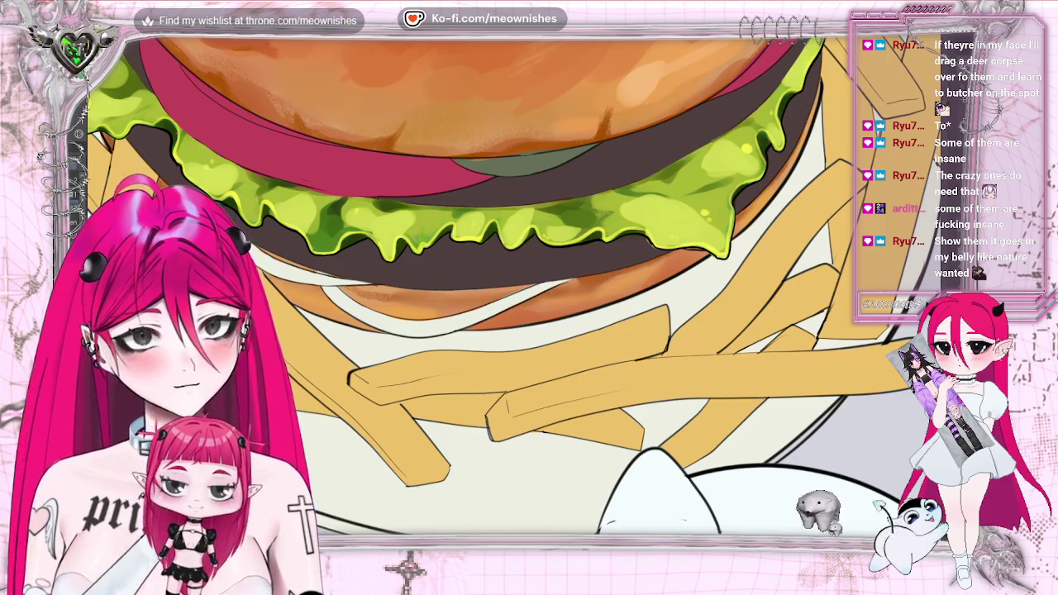
# - Undo the last darkening so the burger lettuce returns to a lighter lime green
pyautogui.hotkey('ctrl', 'z')
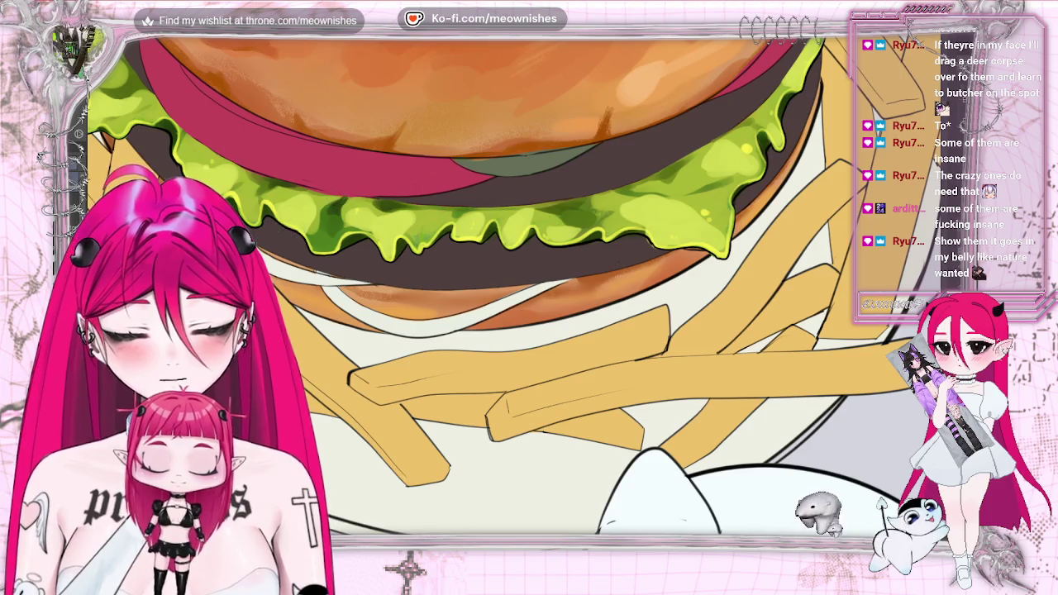
pyautogui.scroll(-5, 514, 289)
pyautogui.scroll(-4, 514, 289)
pyautogui.scroll(-2, 514, 289)
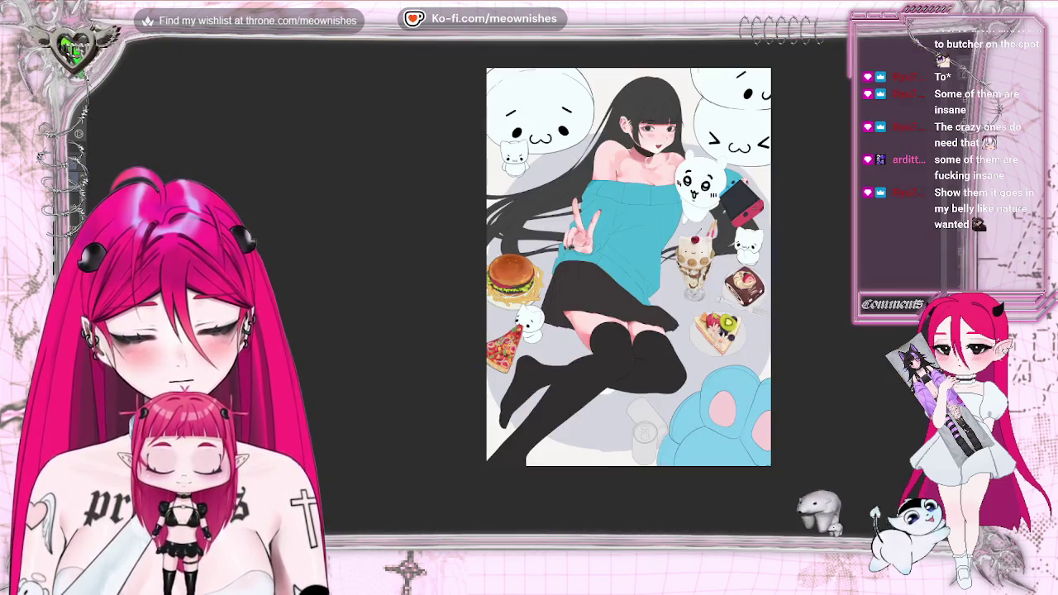
pyautogui.scroll(-4, 514, 289)
pyautogui.scroll(5, 514, 289)
pyautogui.scroll(2, 514, 289)
pyautogui.scroll(3, 514, 289)
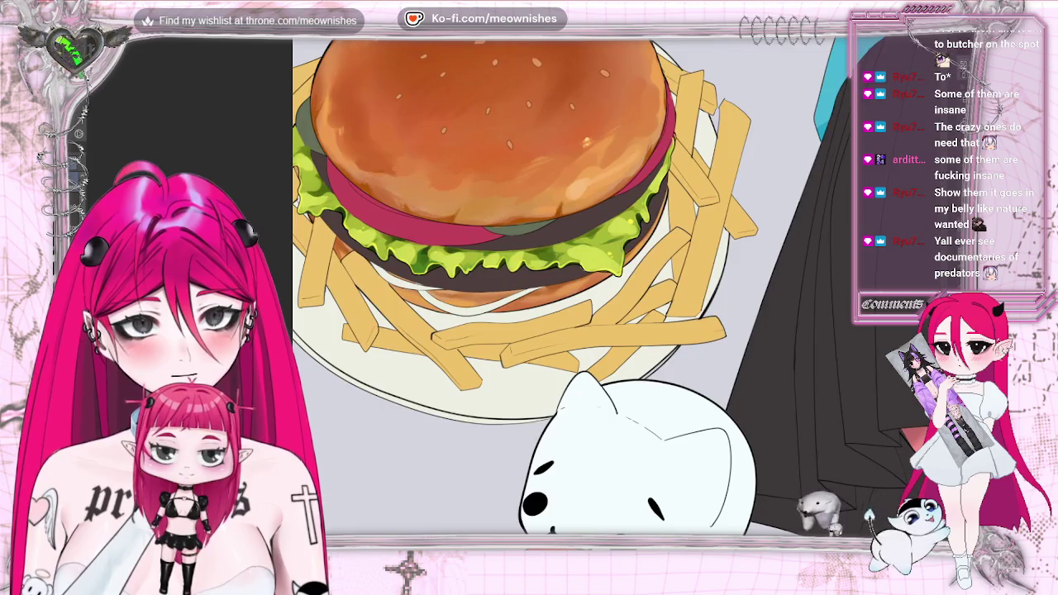
pyautogui.scroll(2, 514, 289)
pyautogui.scroll(2, 514, 289)
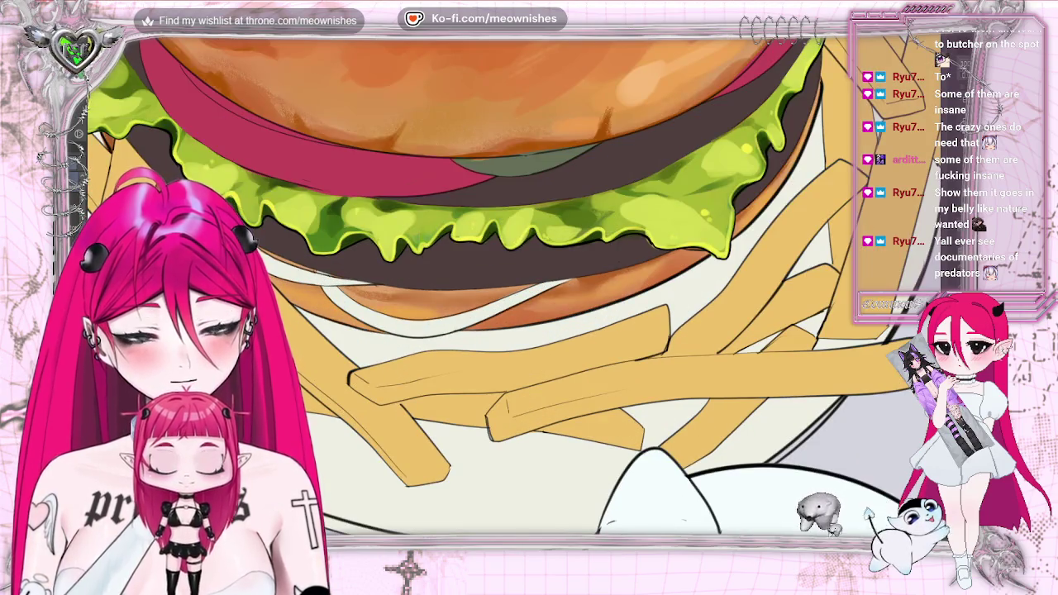
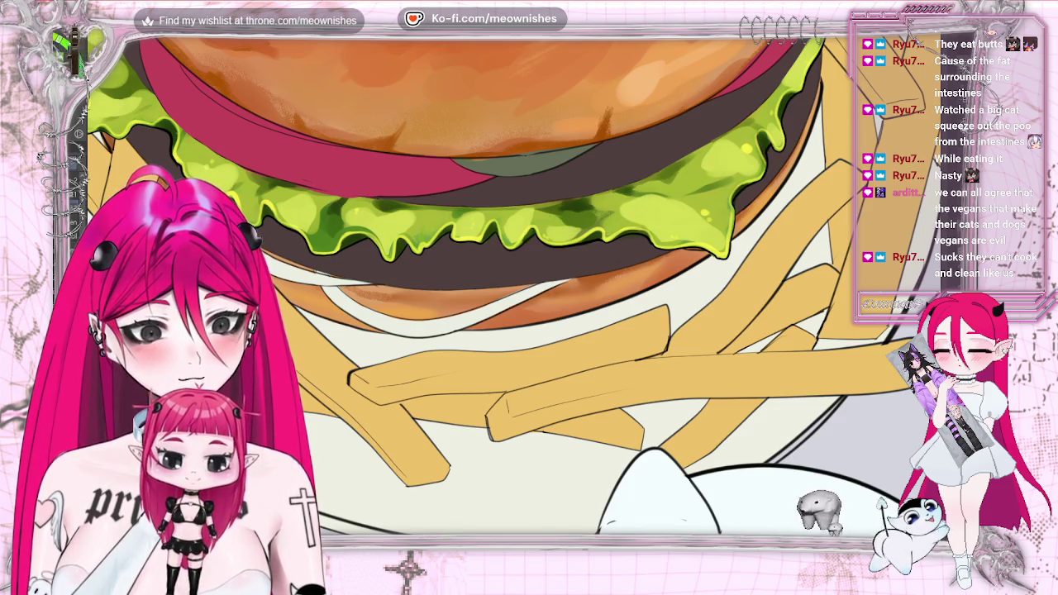
# - View the whole burger and plate, and compare the lettuce brightening with undo and redo
pyautogui.scroll(10, 628, 192)
pyautogui.scroll(-10, 628, 289)
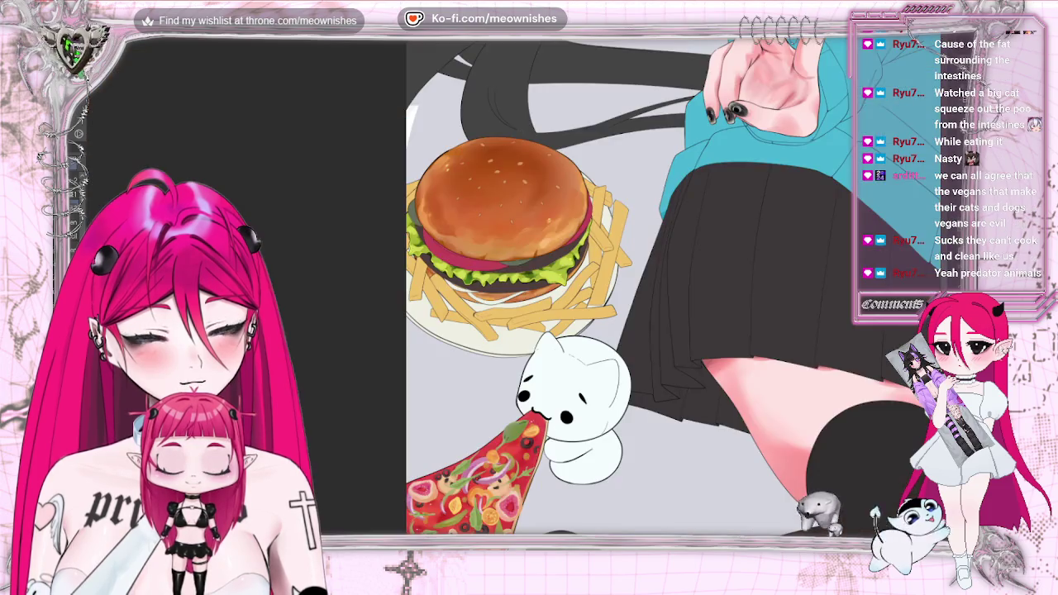
pyautogui.scroll(-2, 628, 290)
pyautogui.scroll(-3, 529, 330)
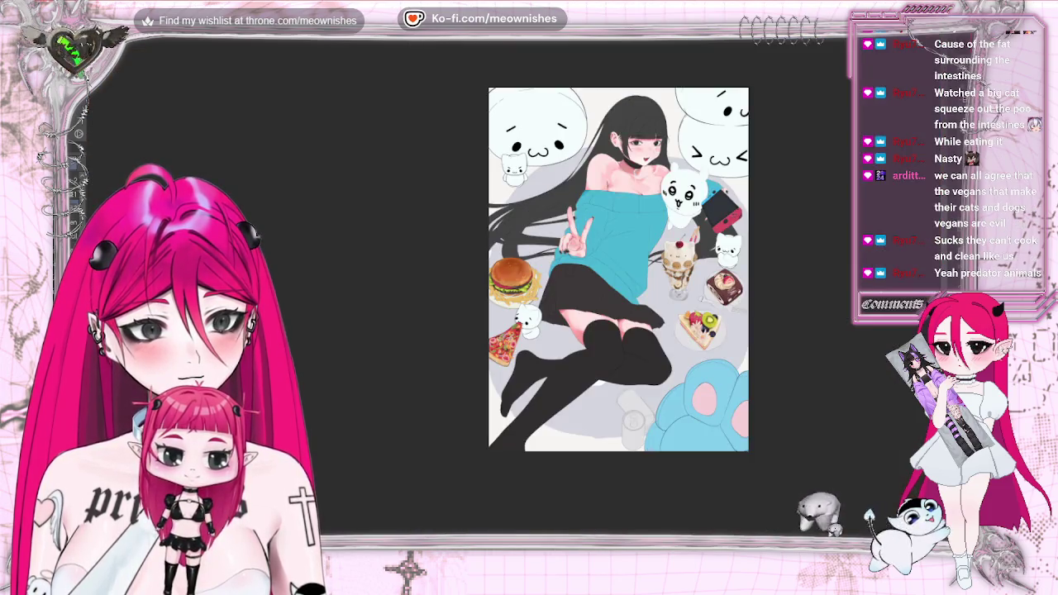
pyautogui.scroll(5, 529, 331)
pyautogui.scroll(3, 529, 248)
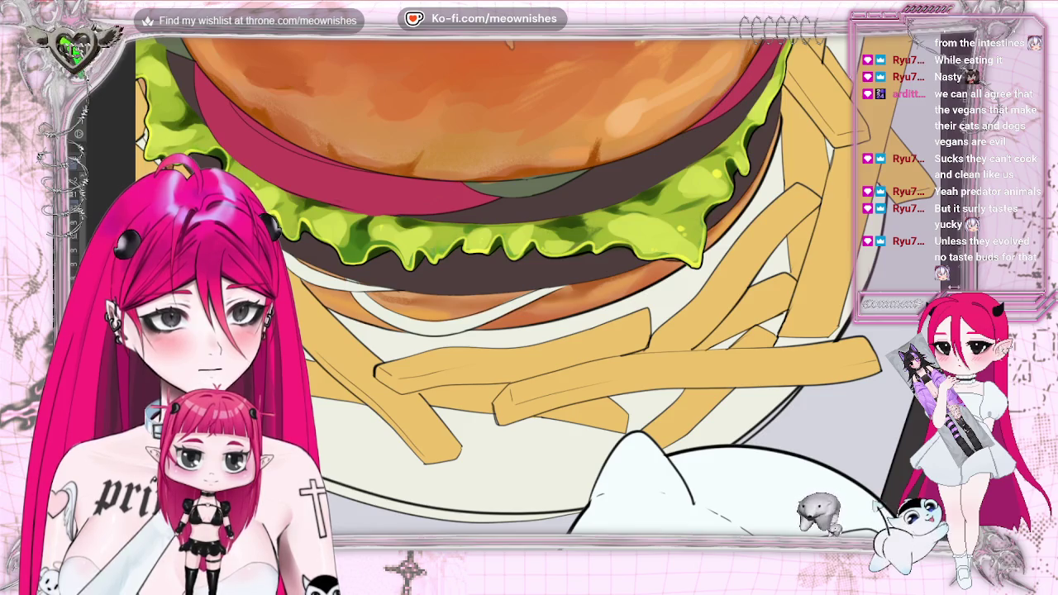
pyautogui.scroll(5, 496, 289)
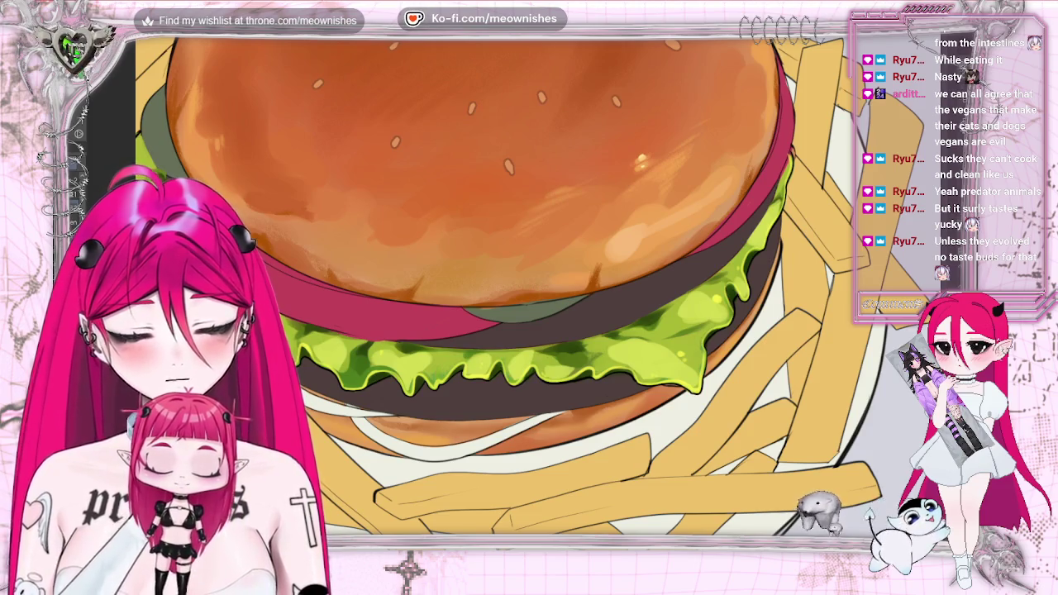
pyautogui.hotkey('ctrl', '0')
pyautogui.scroll(-5, 529, 289)
pyautogui.scroll(5, 529, 290)
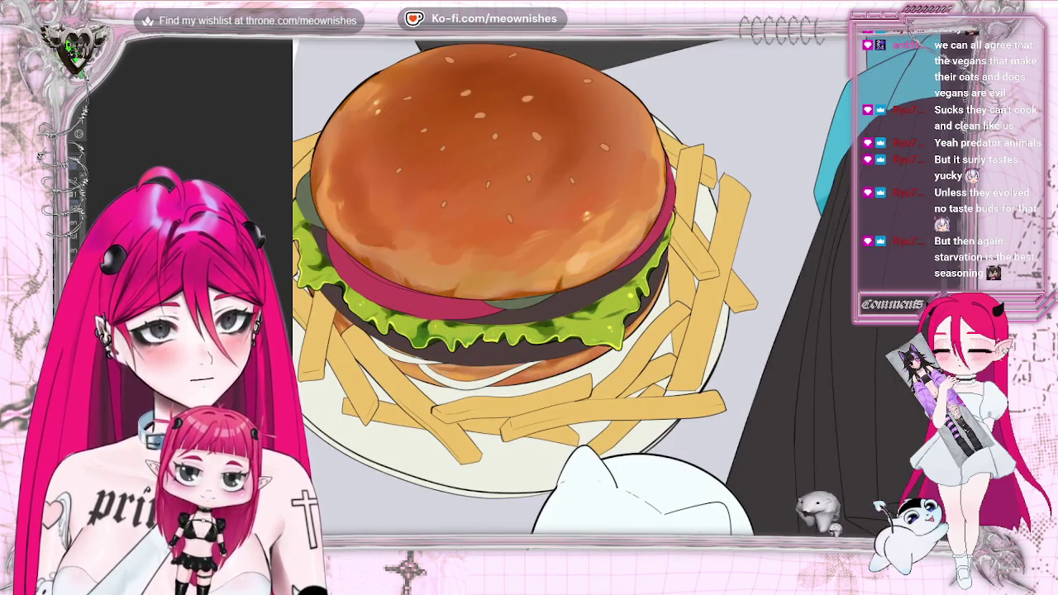
pyautogui.hotkey('ctrl', 'z')
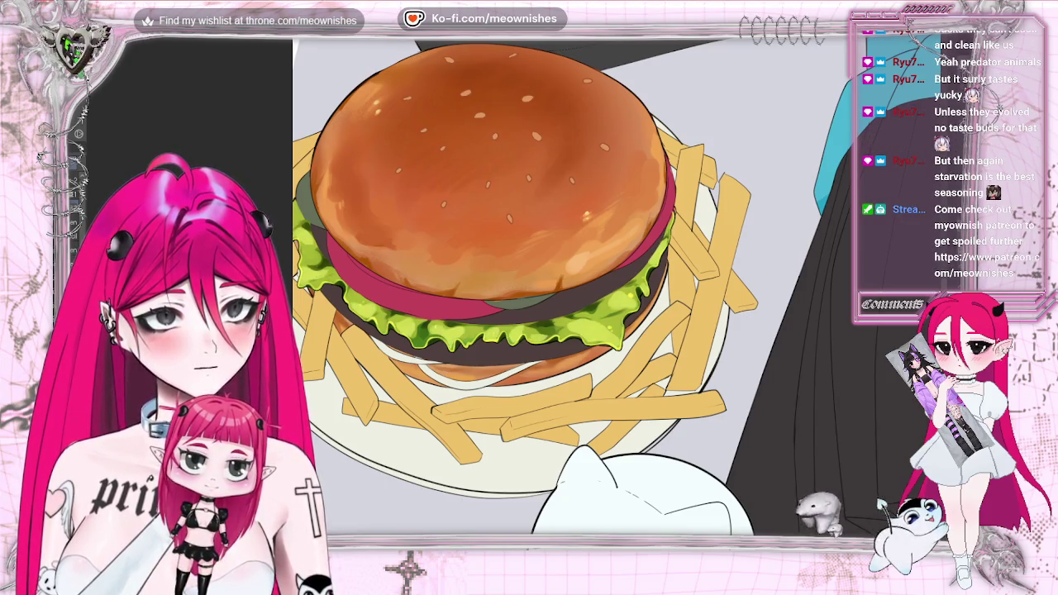
pyautogui.hotkey('ctrl', 'y')
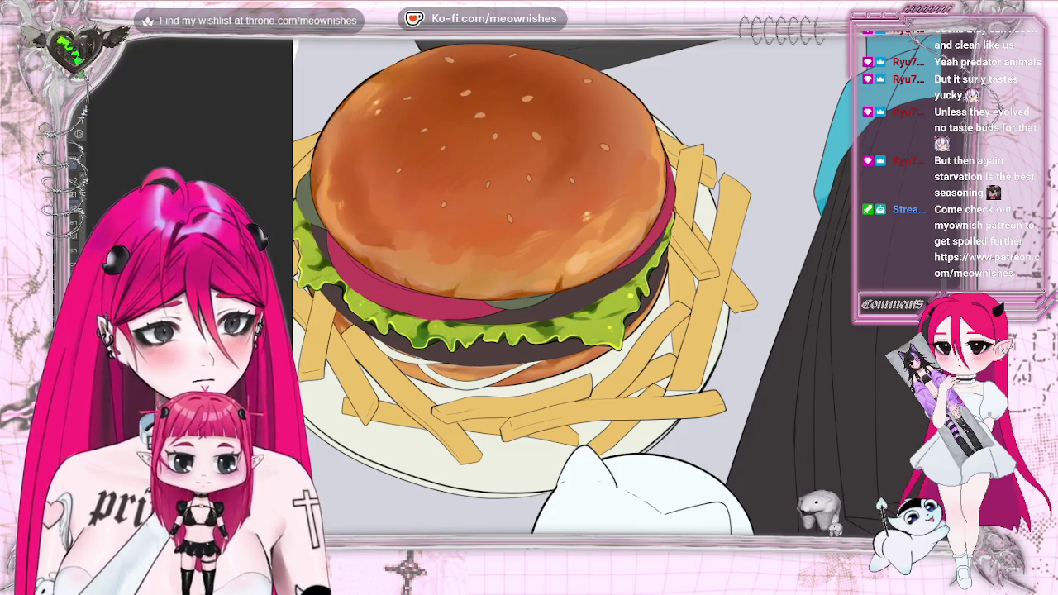
pyautogui.scroll(-3, 528, 289)
pyautogui.scroll(5, 529, 289)
pyautogui.scroll(-5, 529, 289)
pyautogui.scroll(-2, 529, 290)
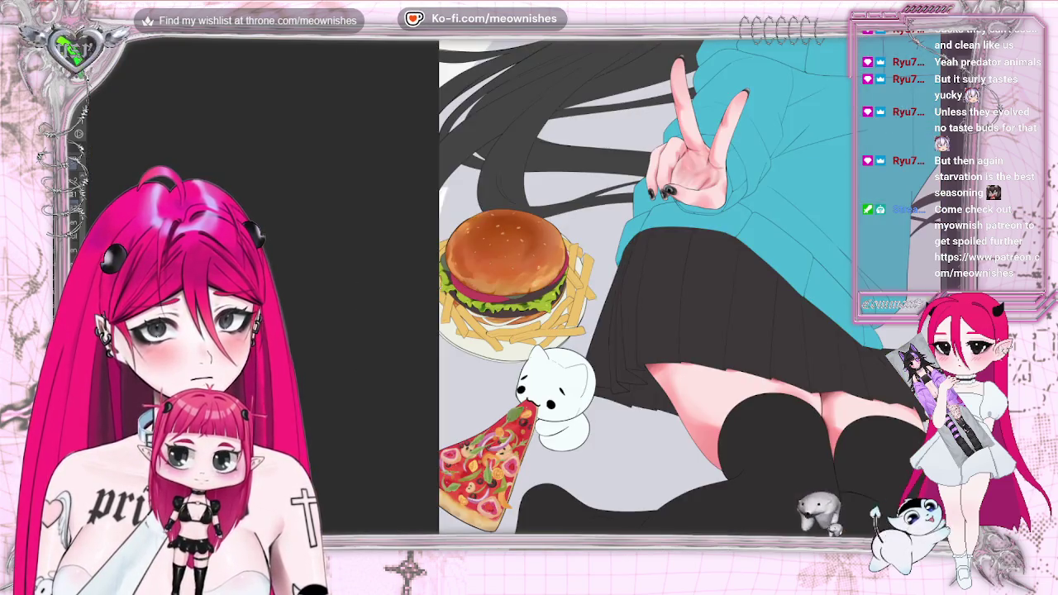
pyautogui.scroll(-1, 684, 287)
pyautogui.scroll(3, 518, 300)
pyautogui.scroll(1, 518, 300)
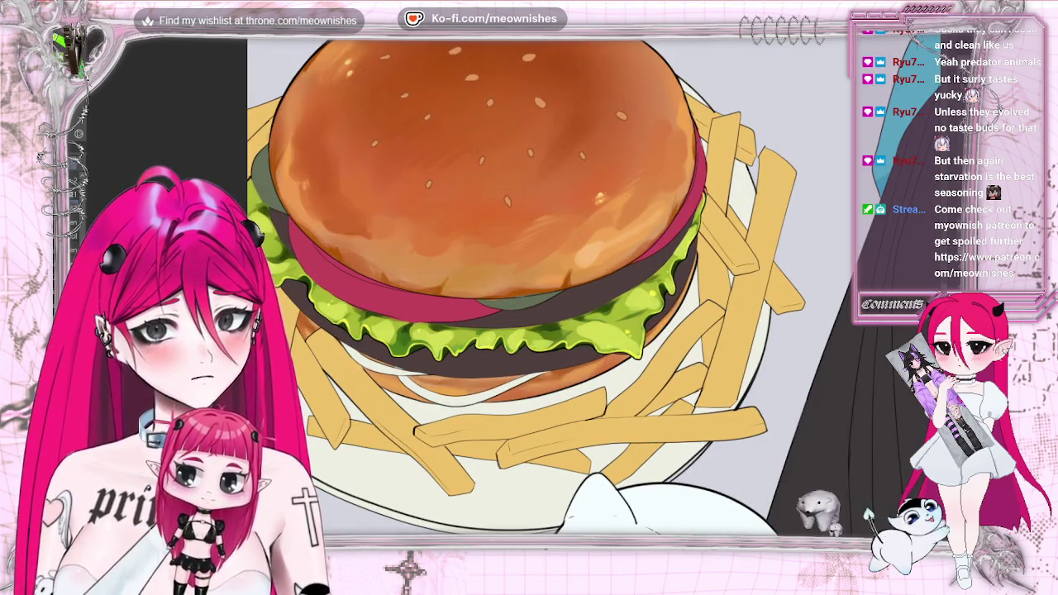
# - Apply a Hue/Saturation/Luminosity adjustment of hue 9 and saturation 11 to the burger
pyautogui.hotkey('alt', 'e')
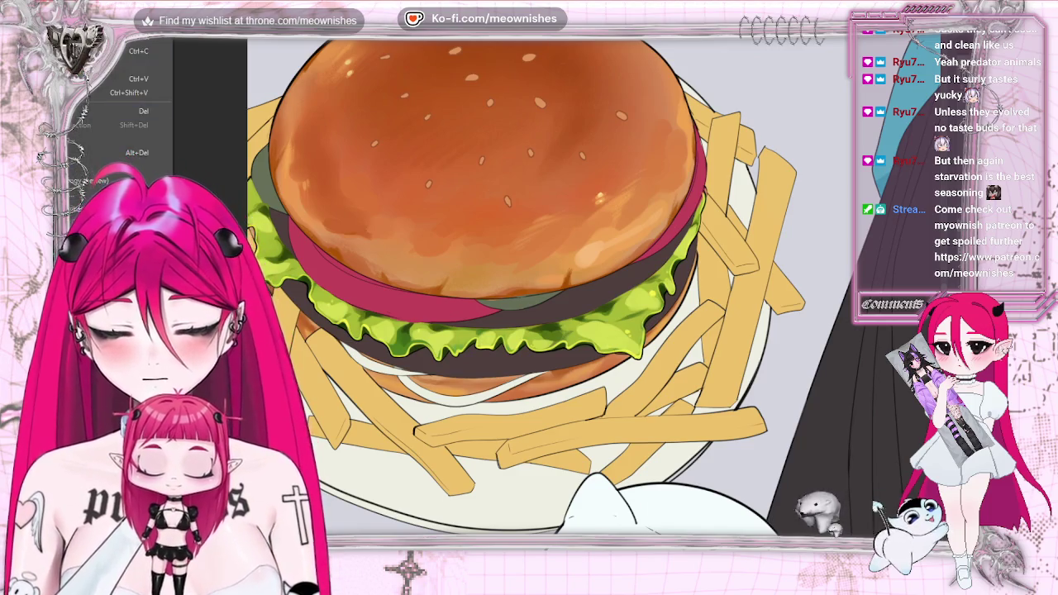
pyautogui.click(314, 279)
pyautogui.moveTo(751, 303); pyautogui.dragTo(771, 304)
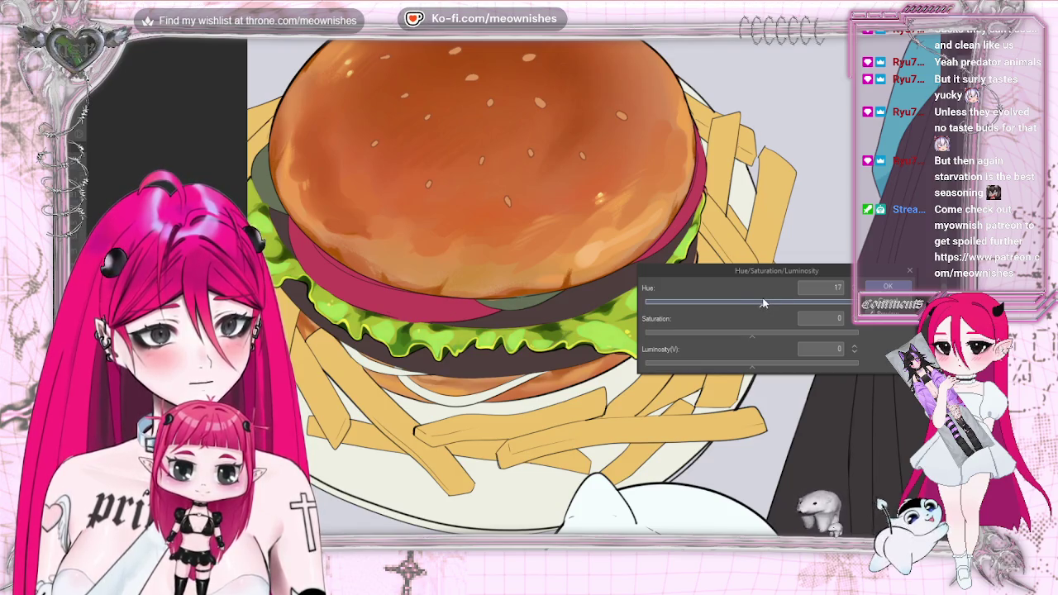
pyautogui.hotkey('ctrl', '-')
pyautogui.hotkey('ctrl', '-')
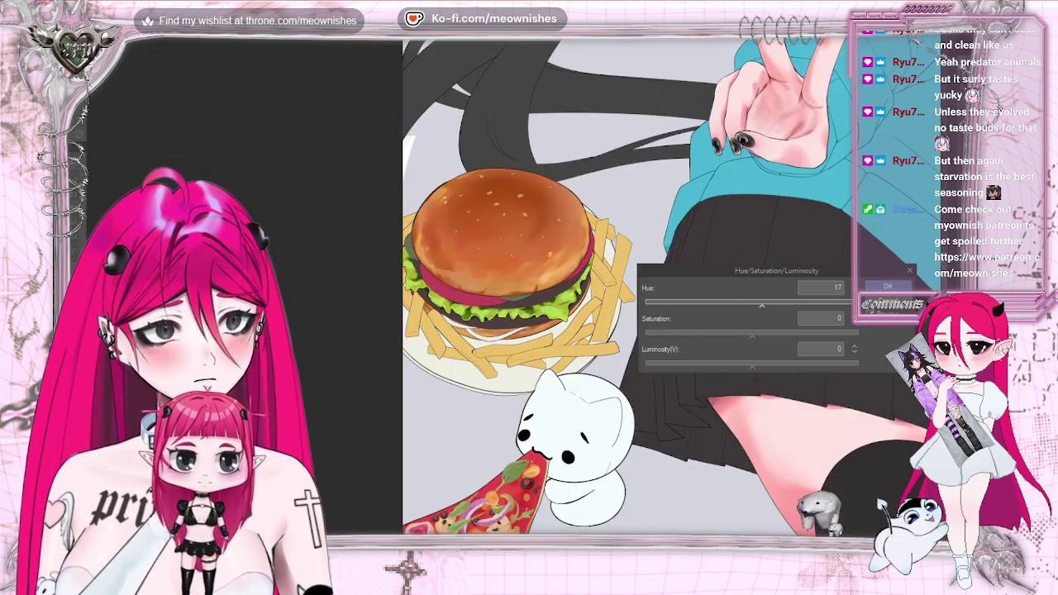
pyautogui.hotkey('ctrl', '-')
pyautogui.hotkey('ctrl', '-')
pyautogui.scroll(3, 512, 286)
pyautogui.scroll(3, 512, 285)
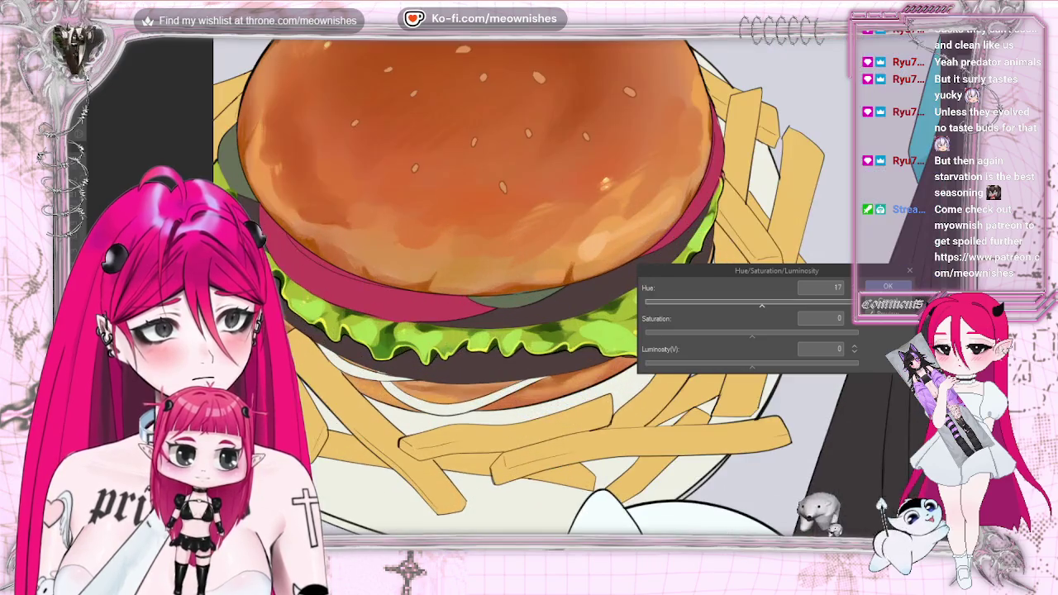
pyautogui.moveTo(751, 334)
pyautogui.mouseDown()
pyautogui.moveTo(764, 335)
pyautogui.moveTo(757, 305)
pyautogui.mouseUp()
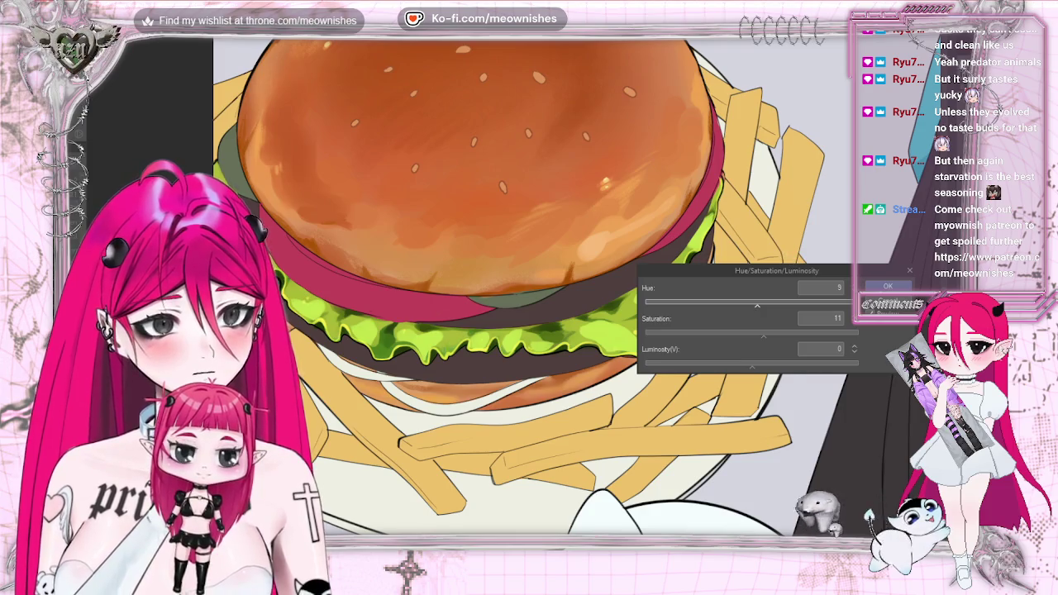
pyautogui.scroll(-3, 529, 285)
pyautogui.scroll(-3, 529, 285)
pyautogui.scroll(5, 529, 286)
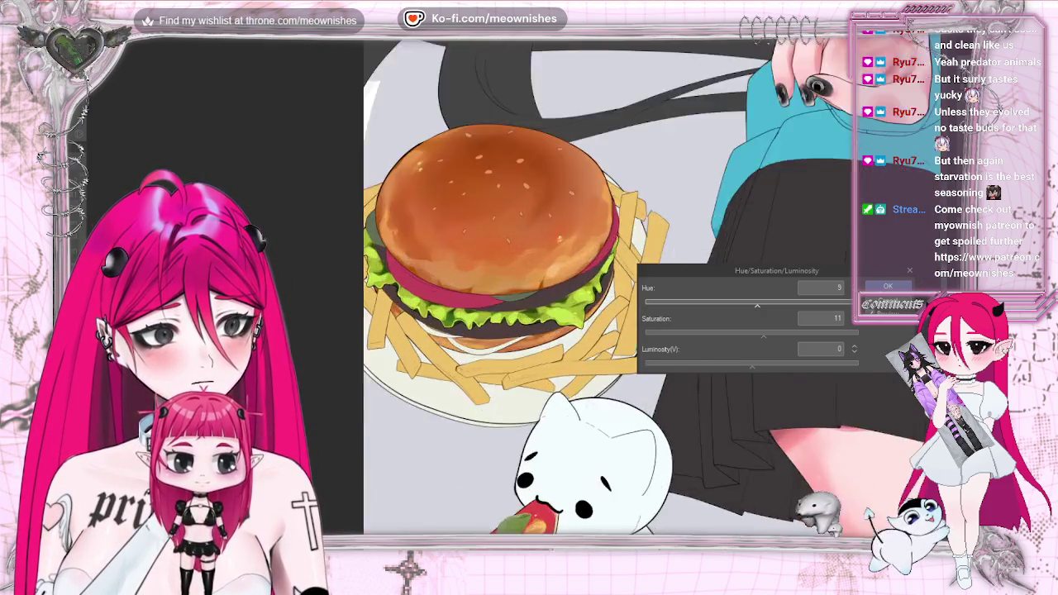
pyautogui.scroll(2, 529, 285)
pyautogui.click(909, 271)
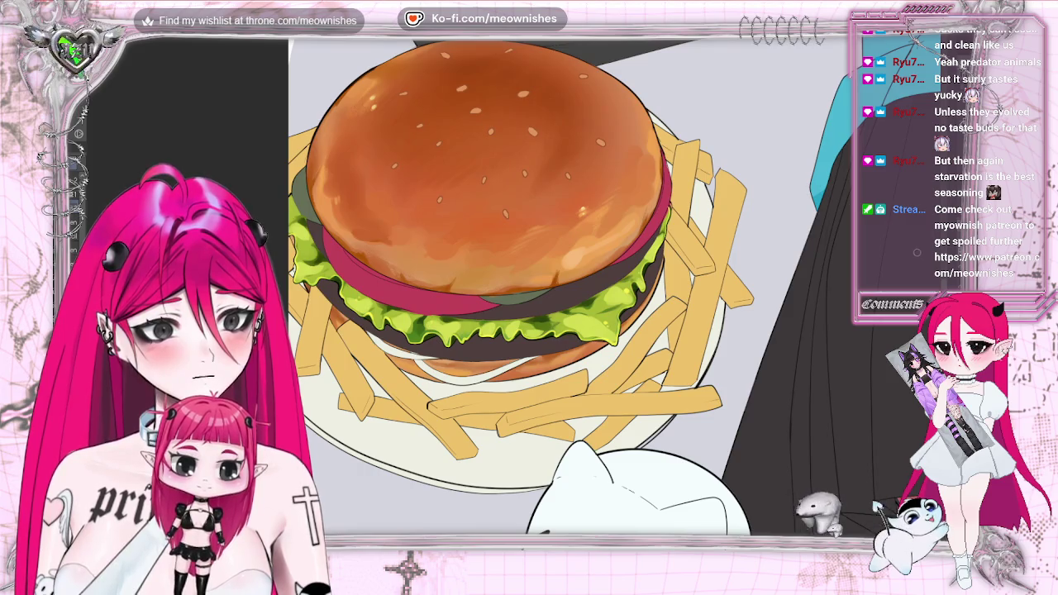
pyautogui.scroll(-2, 529, 285)
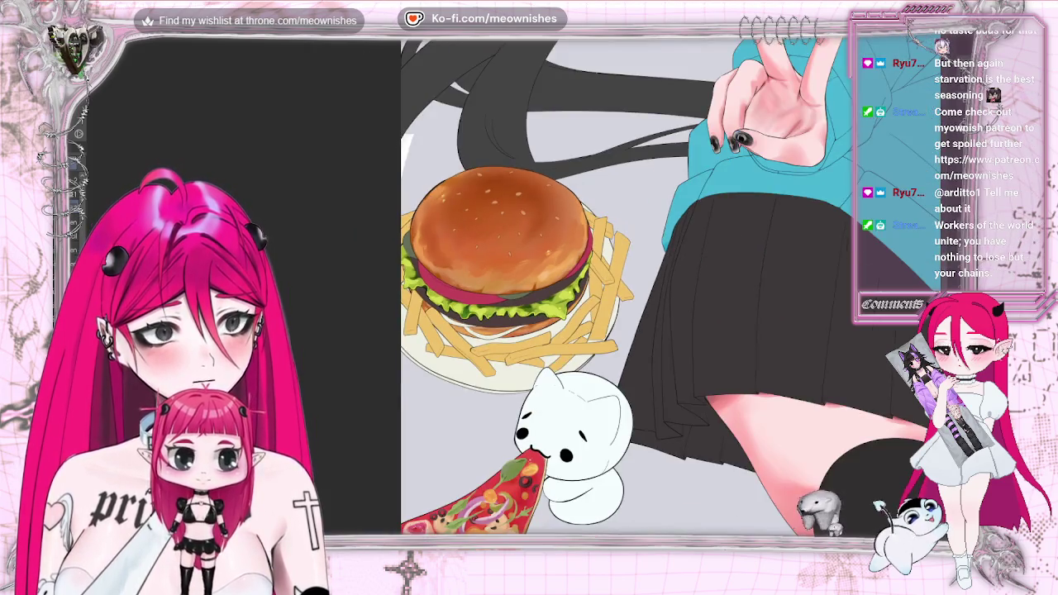
pyautogui.scroll(-2, 653, 285)
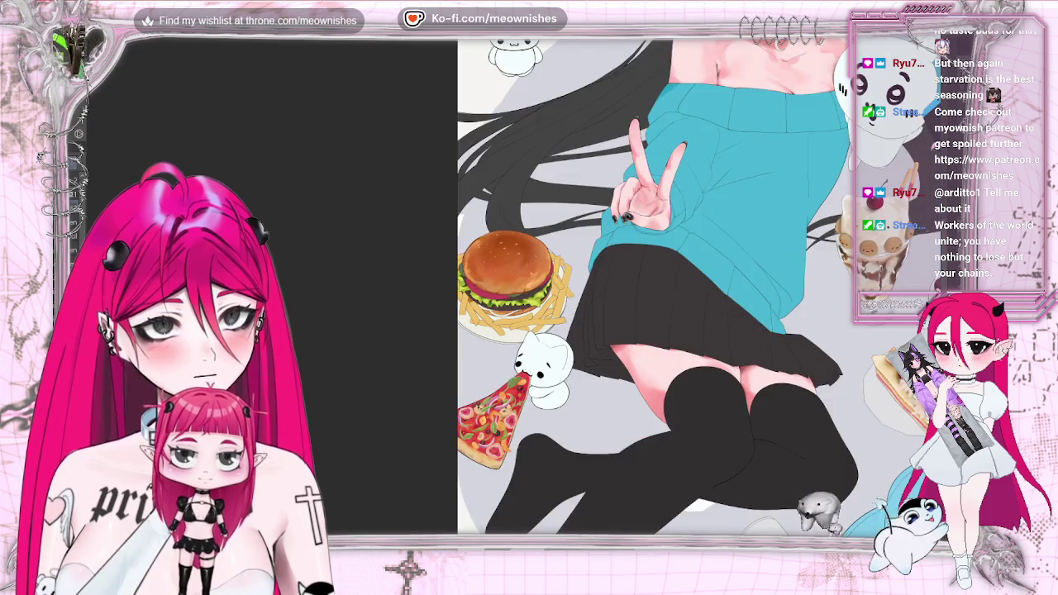
pyautogui.scroll(1, 508, 277)
pyautogui.scroll(1, 508, 277)
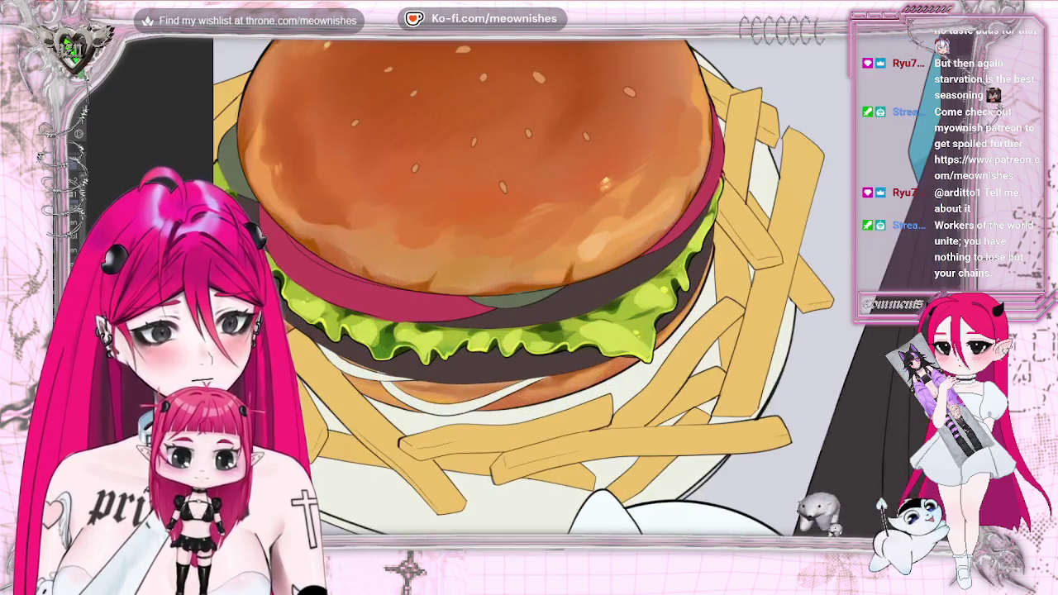
pyautogui.scroll(1, 509, 277)
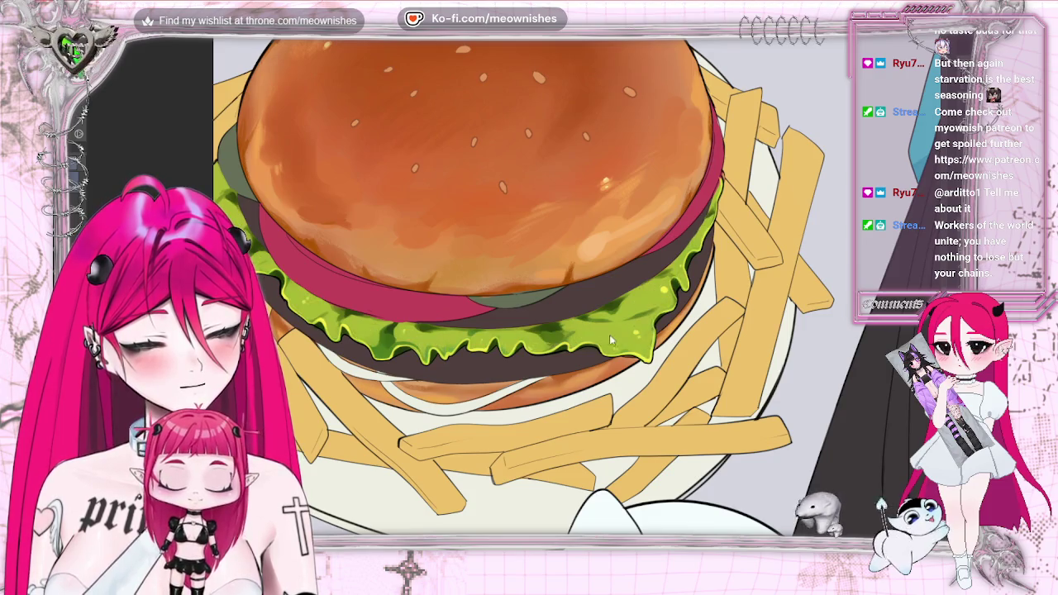
# - Open the Edit menu again to reach Tonal Correction
pyautogui.hotkey('alt', 'e')
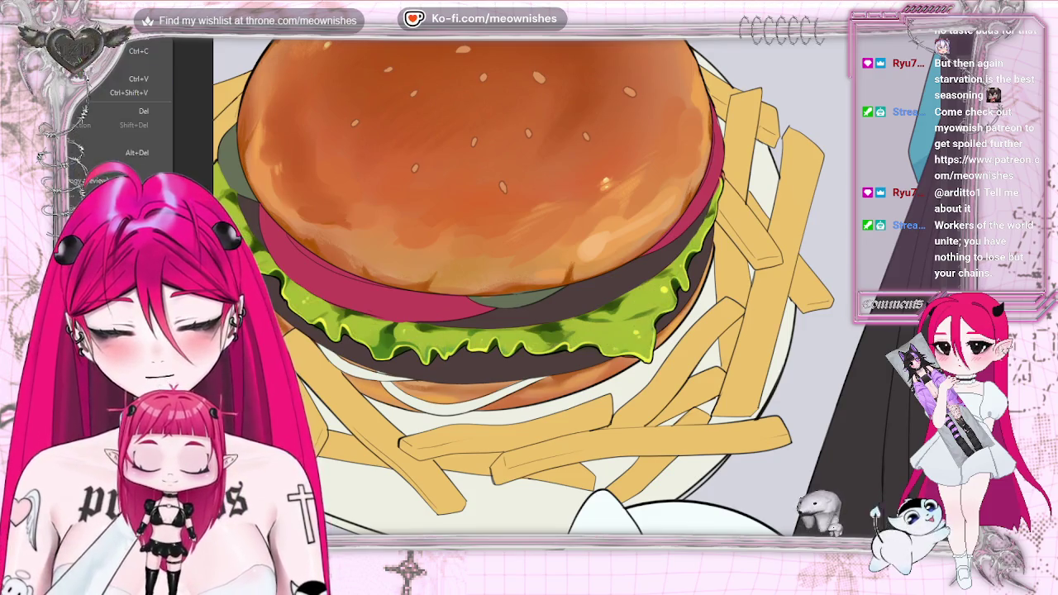
# - Open Hue/Saturation/Luminosity and set the burger's hue to 5 and saturation to 10
pyautogui.press('Return')
pyautogui.moveTo(775, 302); pyautogui.dragTo(757, 306)
pyautogui.click(761, 332)
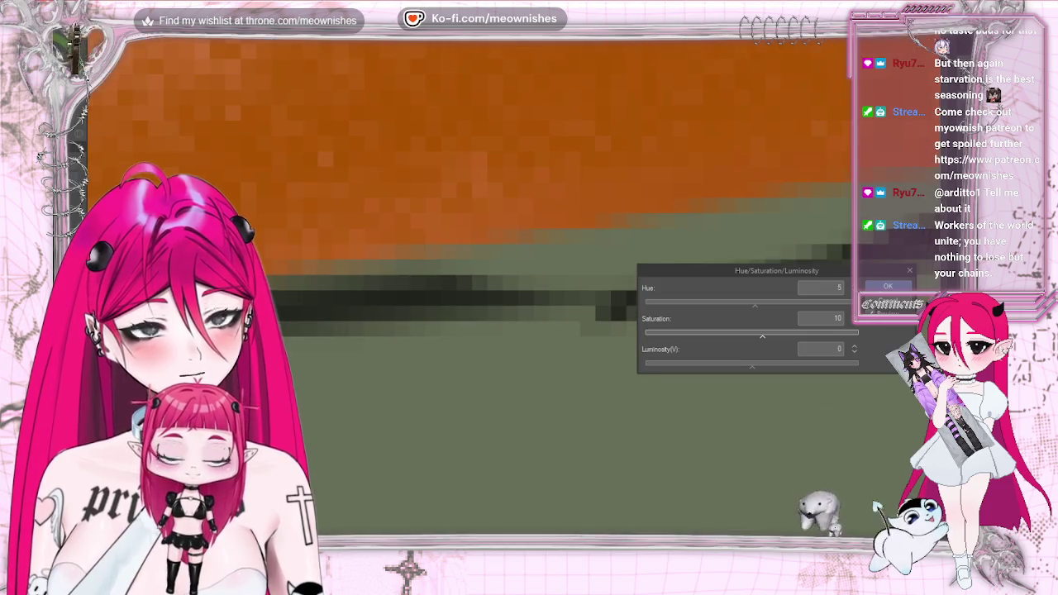
pyautogui.scroll(-2, 629, 272)
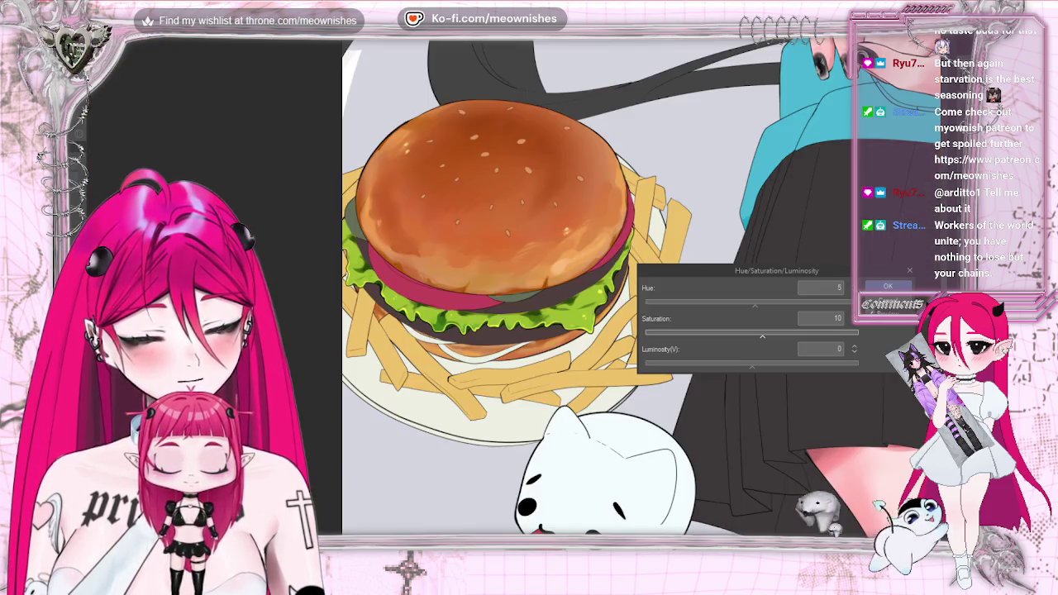
pyautogui.scroll(-2, 628, 272)
pyautogui.scroll(-2, 628, 273)
pyautogui.scroll(-2, 628, 273)
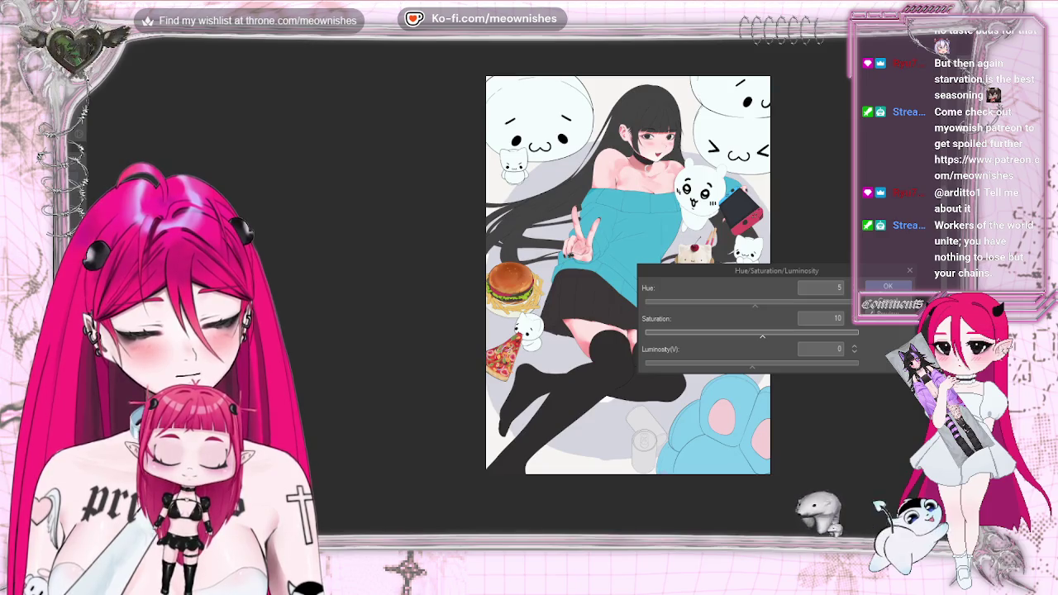
pyautogui.scroll(3, 518, 290)
pyautogui.scroll(2, 518, 290)
# - Settle the luminosity at -4 and apply the burger colour adjustment
pyautogui.click(765, 366)
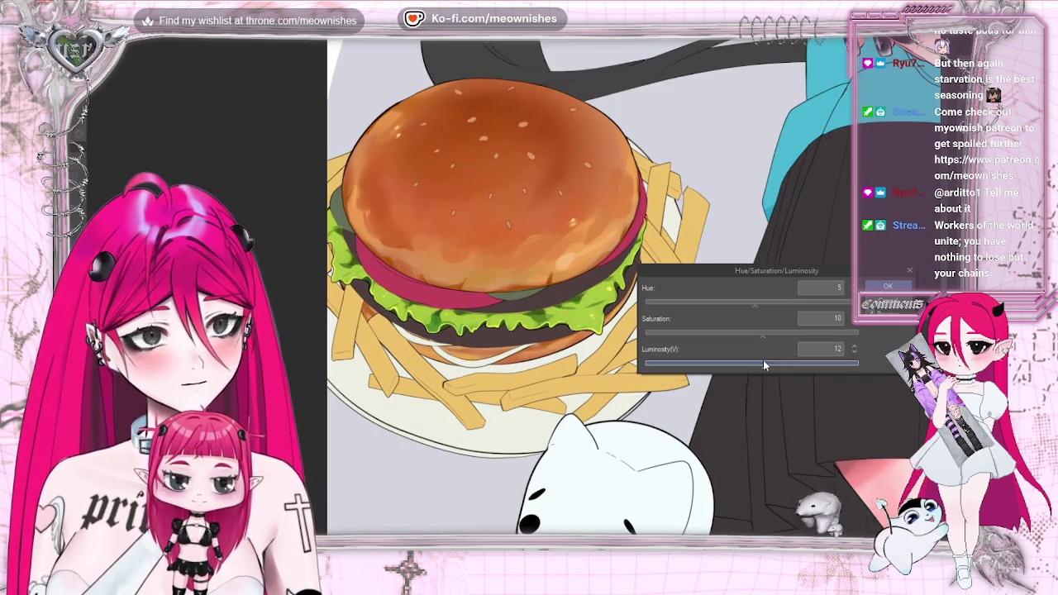
pyautogui.moveTo(743, 367)
pyautogui.mouseDown()
pyautogui.moveTo(722, 367)
pyautogui.moveTo(742, 368)
pyautogui.mouseUp()
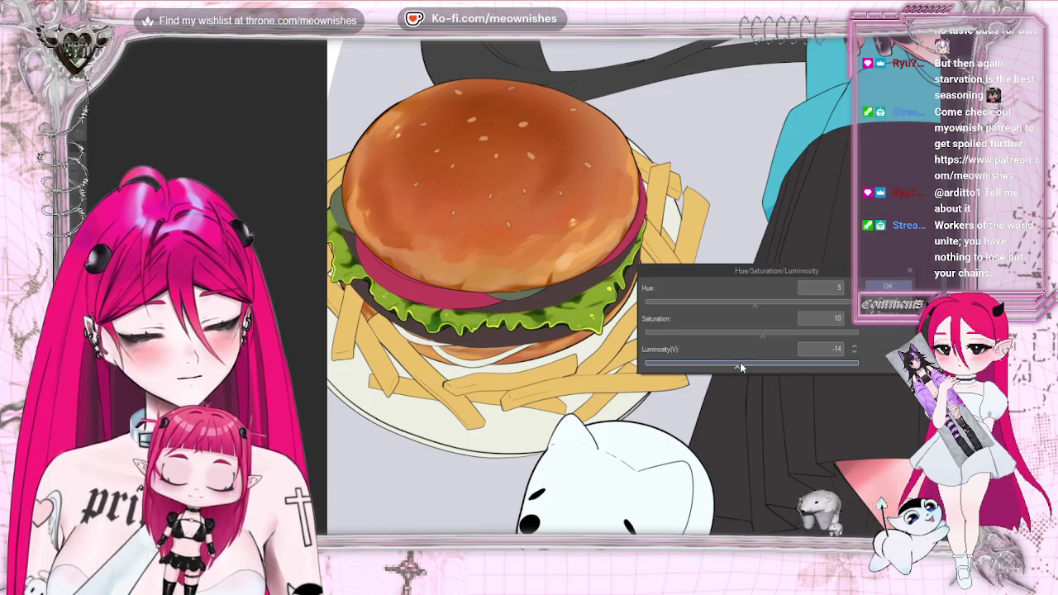
pyautogui.scroll(-5, 549, 273)
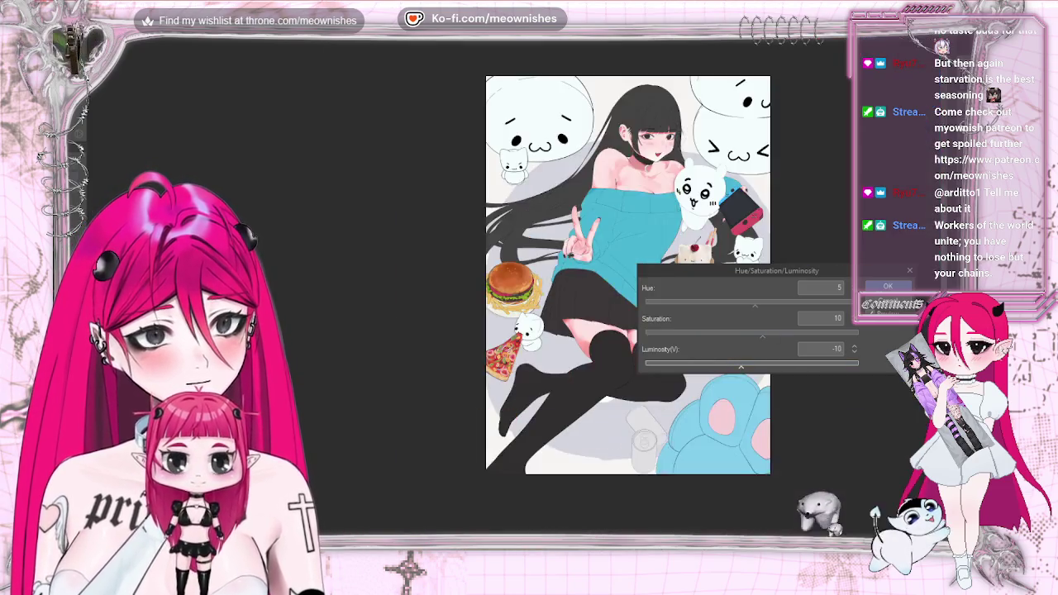
pyautogui.scroll(-2, 550, 273)
pyautogui.scroll(6, 550, 273)
pyautogui.scroll(2, 549, 272)
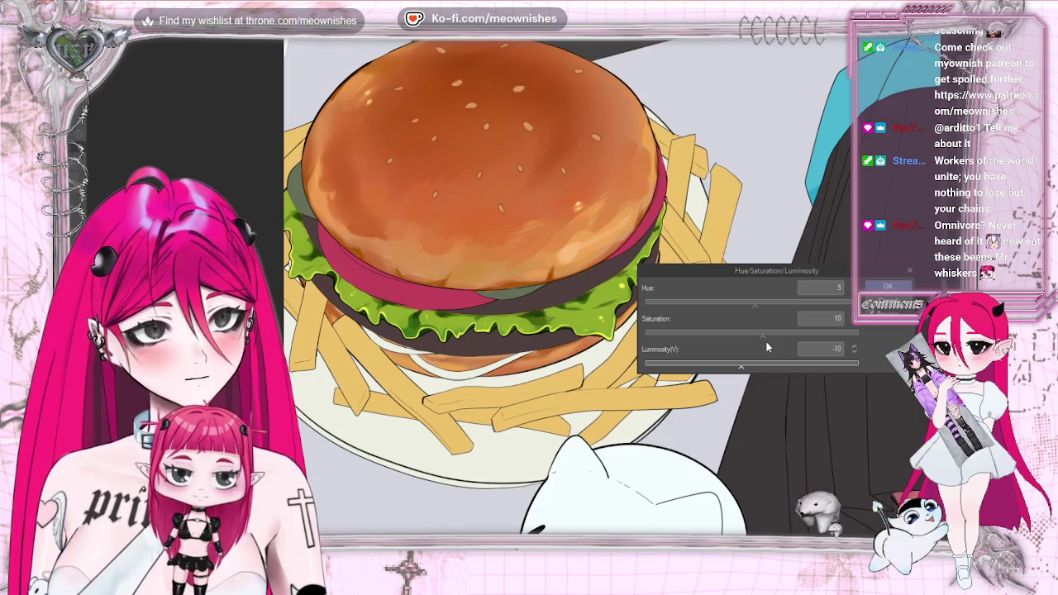
pyautogui.click(750, 365)
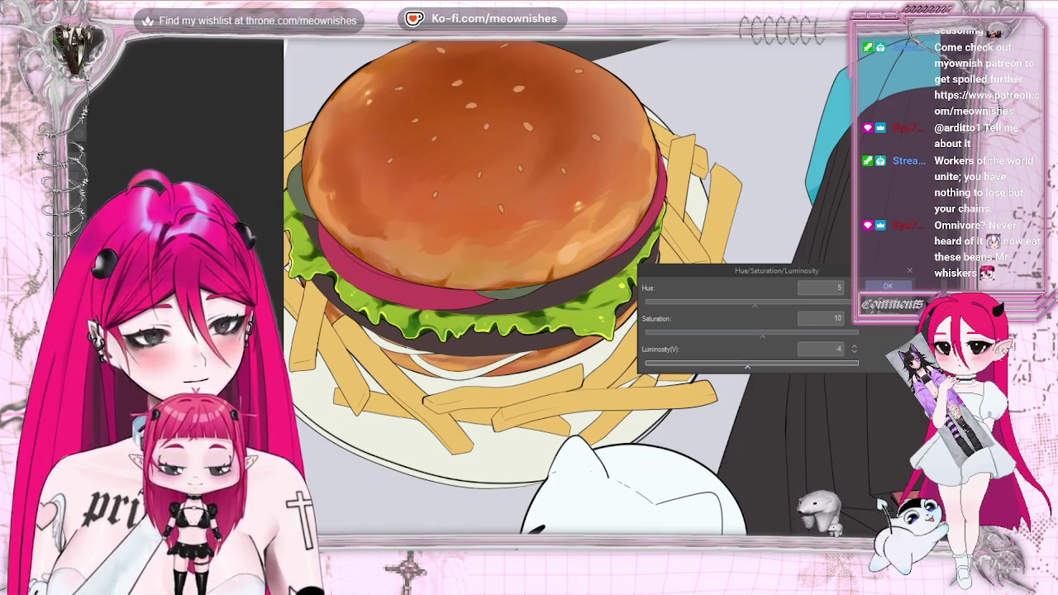
pyautogui.scroll(-4, 523, 299)
pyautogui.scroll(-4, 523, 299)
pyautogui.scroll(5, 512, 307)
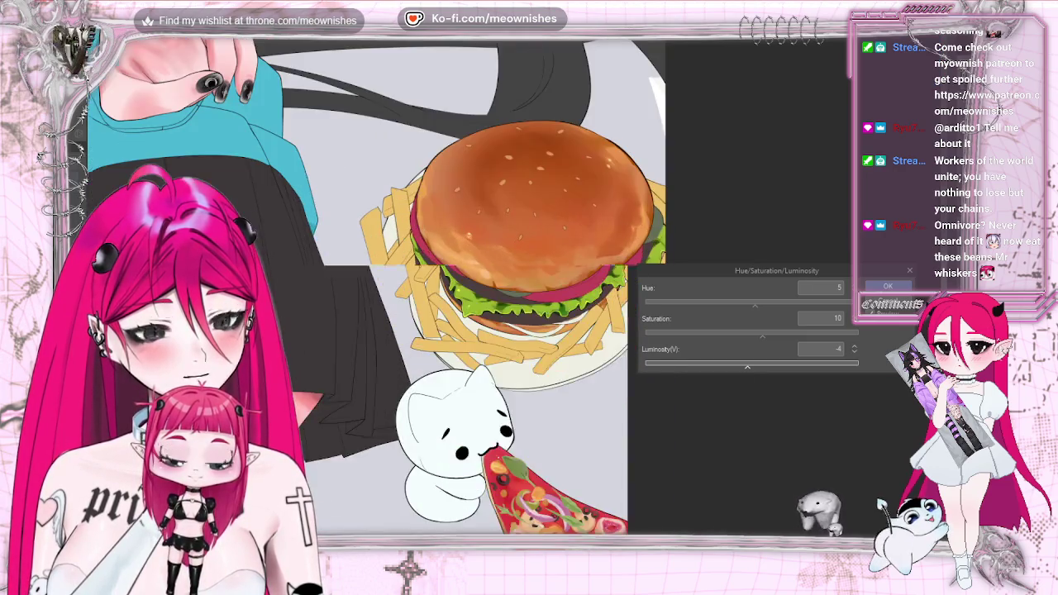
pyautogui.scroll(-3, 540, 298)
pyautogui.scroll(-3, 508, 275)
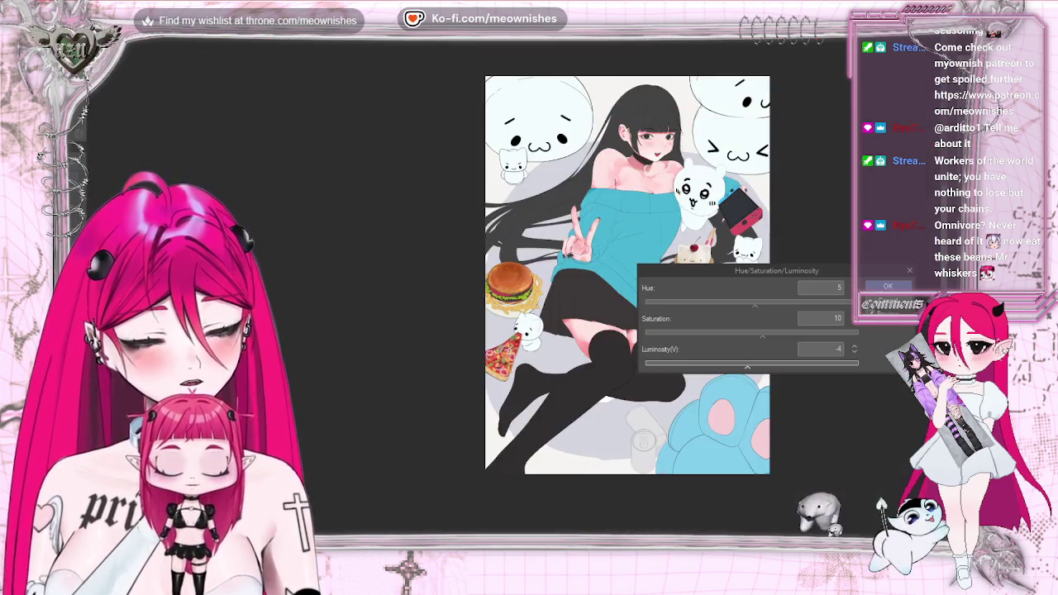
pyautogui.scroll(5, 507, 277)
pyautogui.scroll(-4, 508, 281)
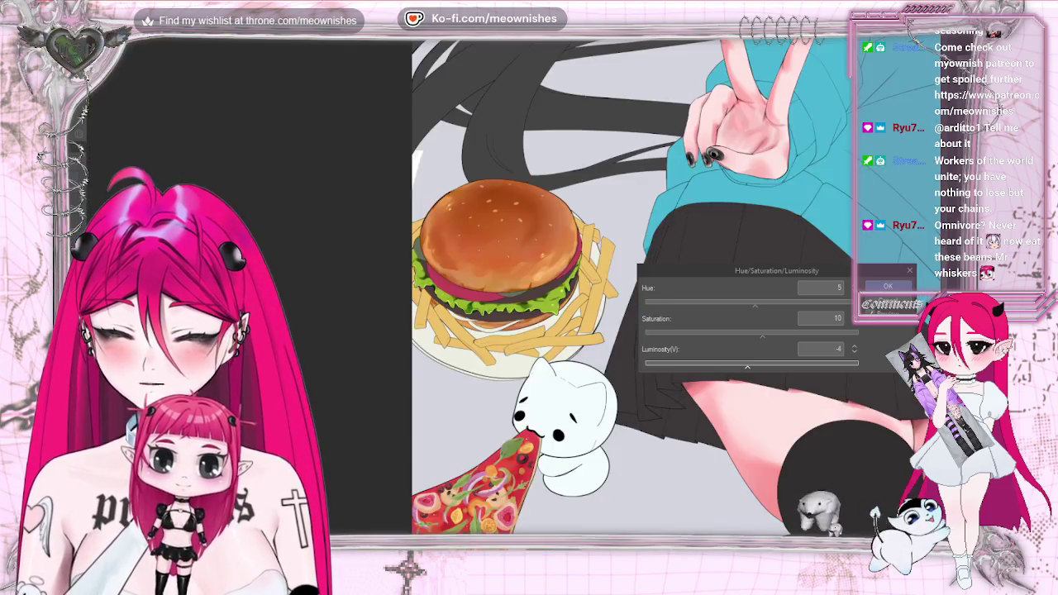
pyautogui.scroll(4, 508, 281)
pyautogui.click(889, 286)
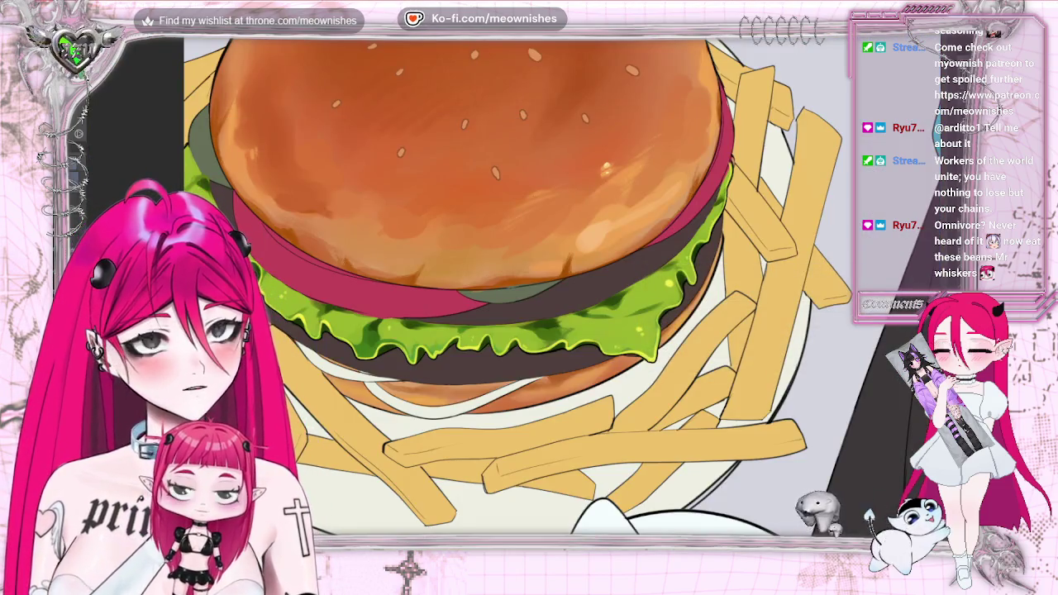
pyautogui.scroll(-1, 508, 277)
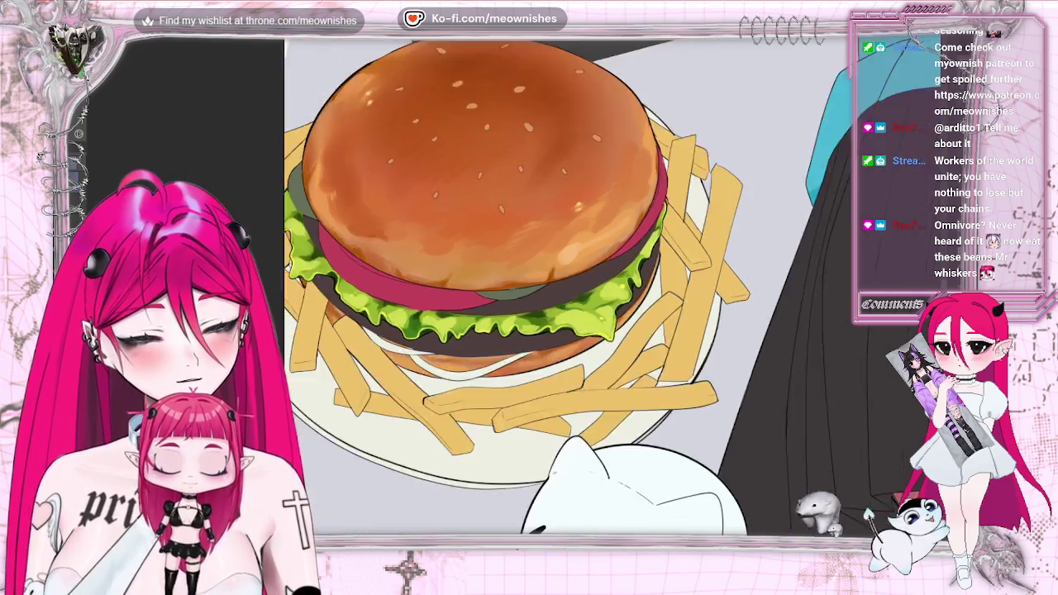
pyautogui.scroll(-3, 507, 277)
pyautogui.scroll(-1, 507, 277)
pyautogui.scroll(1, 507, 277)
pyautogui.scroll(4, 508, 277)
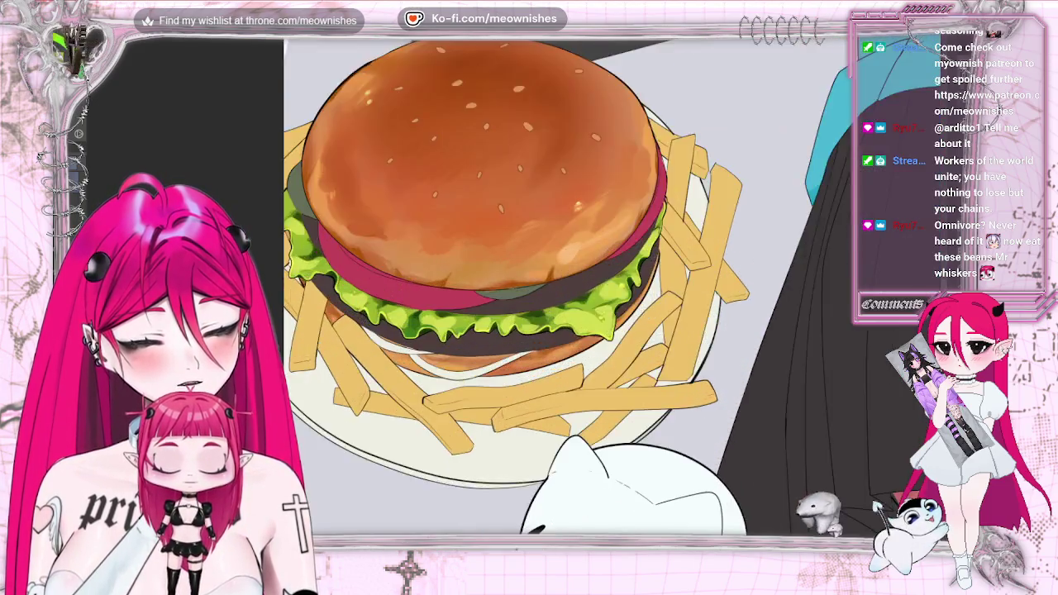
pyautogui.scroll(1, 508, 277)
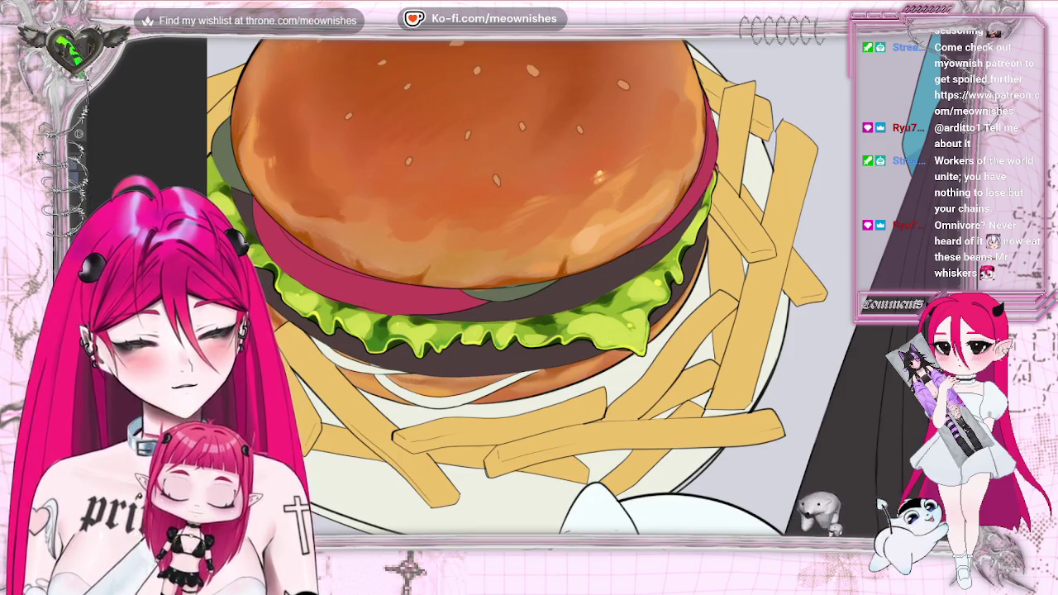
pyautogui.scroll(2, 651, 202)
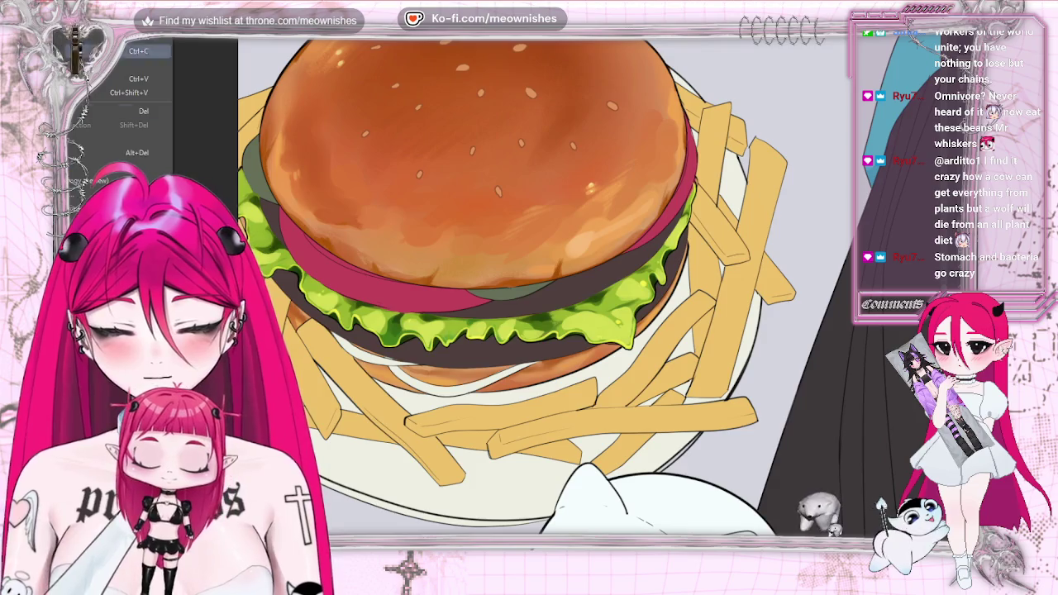
# - Warm the tomato slice with hue 17 and saturation 17, then select the bun and tomato area
pyautogui.hotkey('ctrl', 'u')
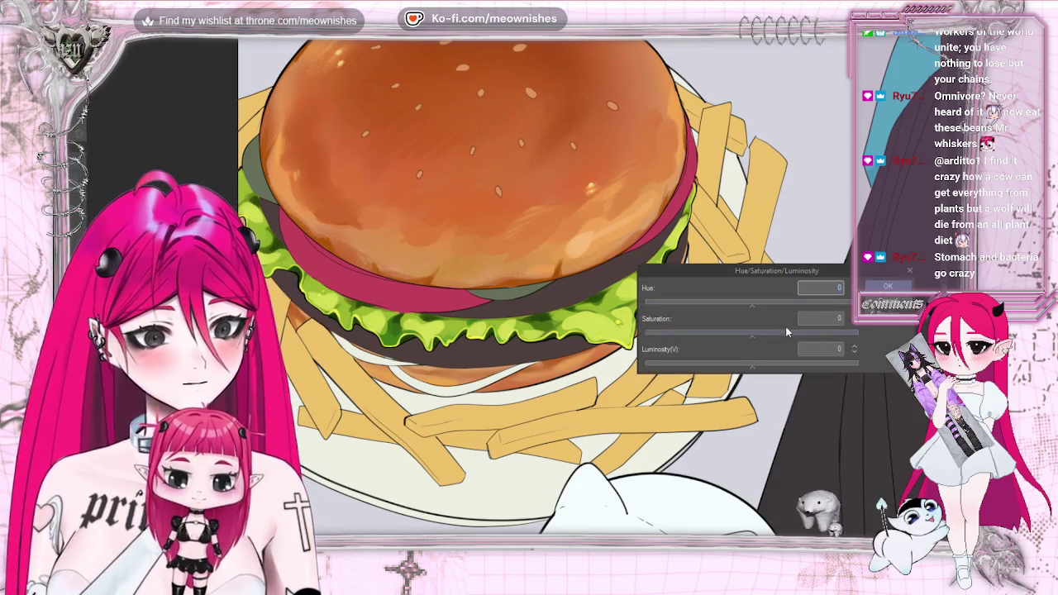
pyautogui.moveTo(766, 303); pyautogui.dragTo(770, 337)
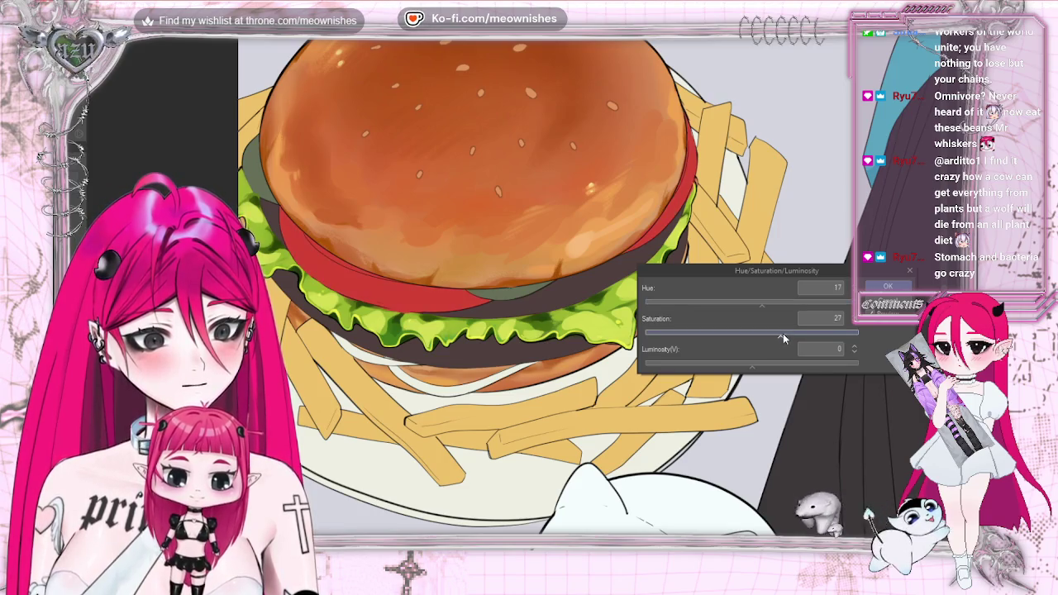
pyautogui.scroll(-1, 522, 296)
pyautogui.scroll(-3, 522, 296)
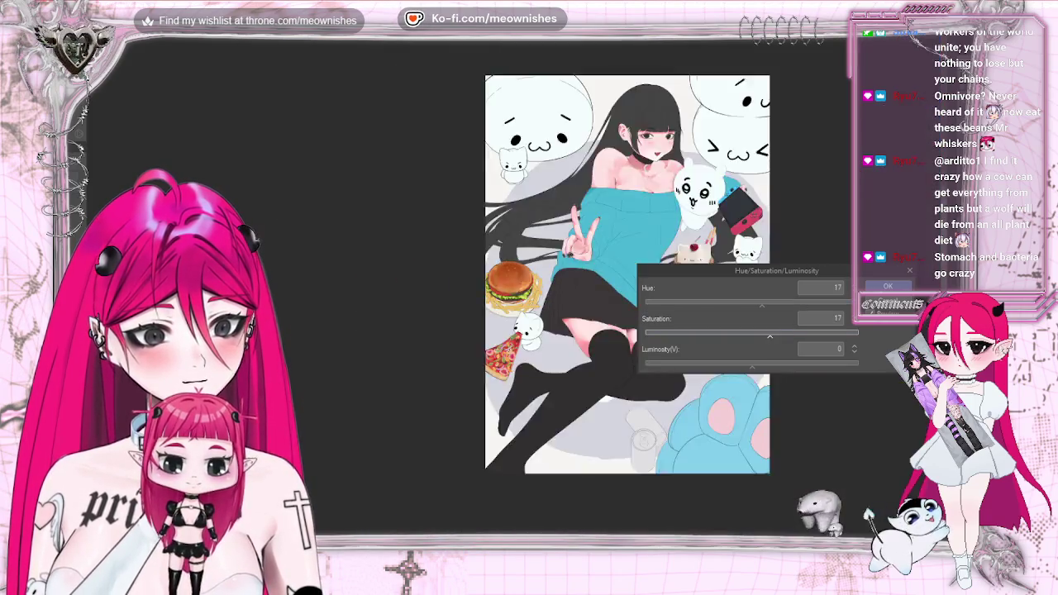
pyautogui.scroll(-2, 523, 296)
pyautogui.scroll(5, 522, 296)
pyautogui.scroll(1, 517, 298)
pyautogui.scroll(1, 517, 297)
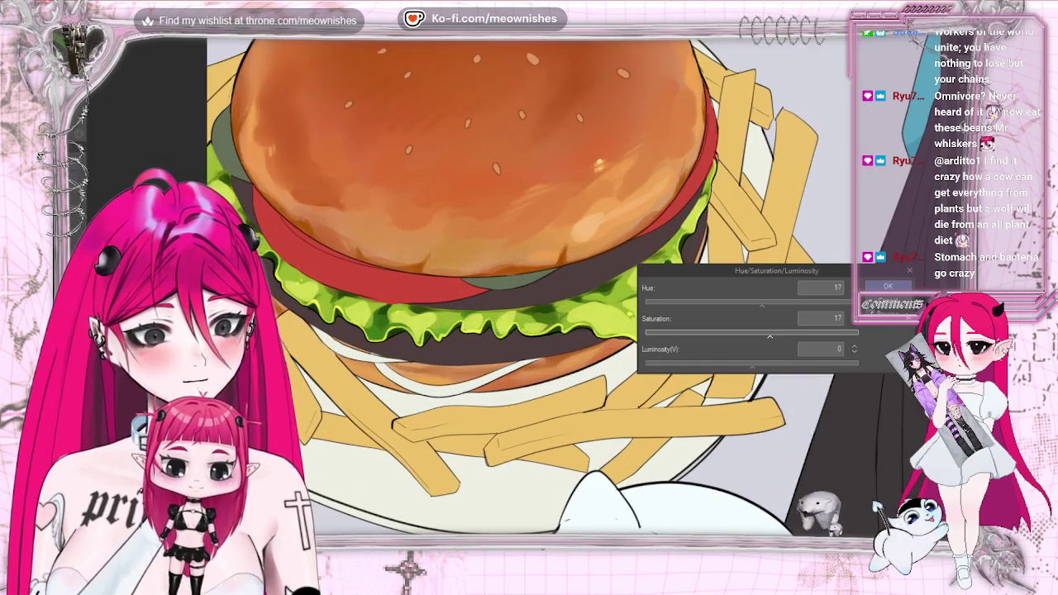
pyautogui.click(887, 287)
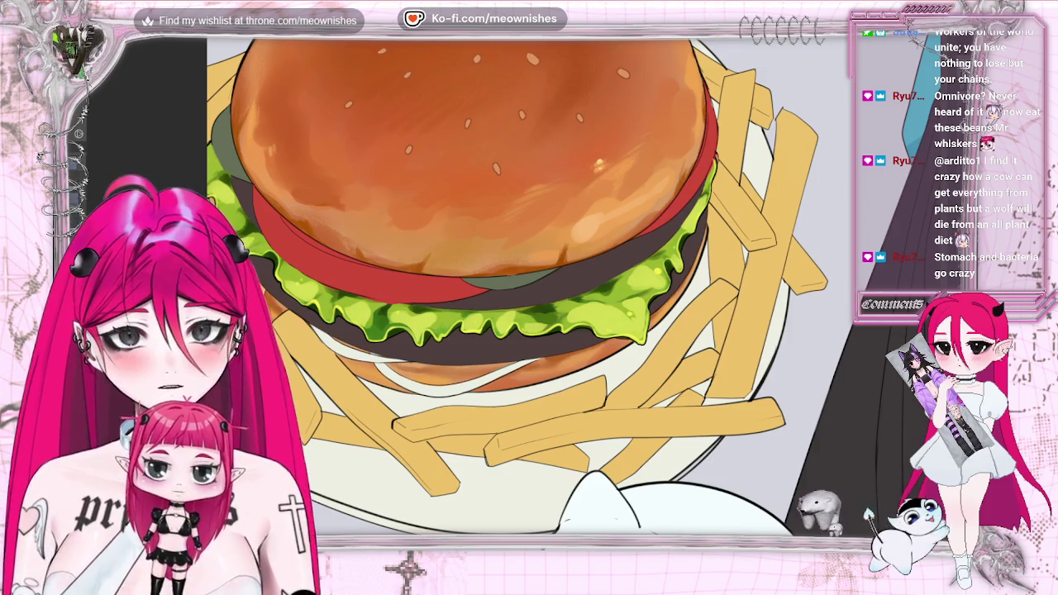
pyautogui.click(756, 147)
# - Clear the current selection and auto-select the area around the tomato slice
pyautogui.hotkey('ctrl', 'd')
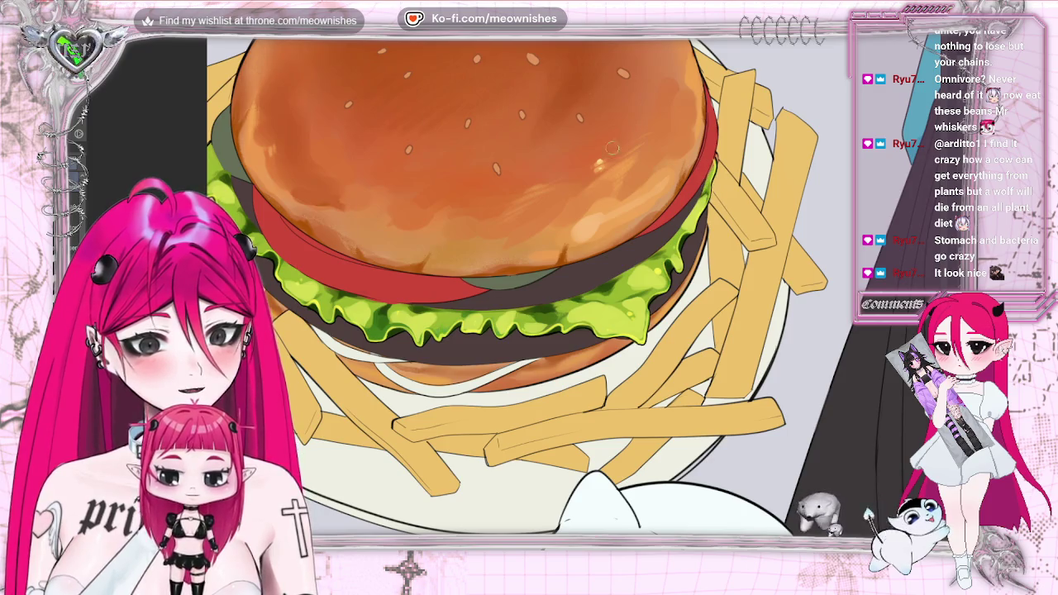
pyautogui.click(624, 245)
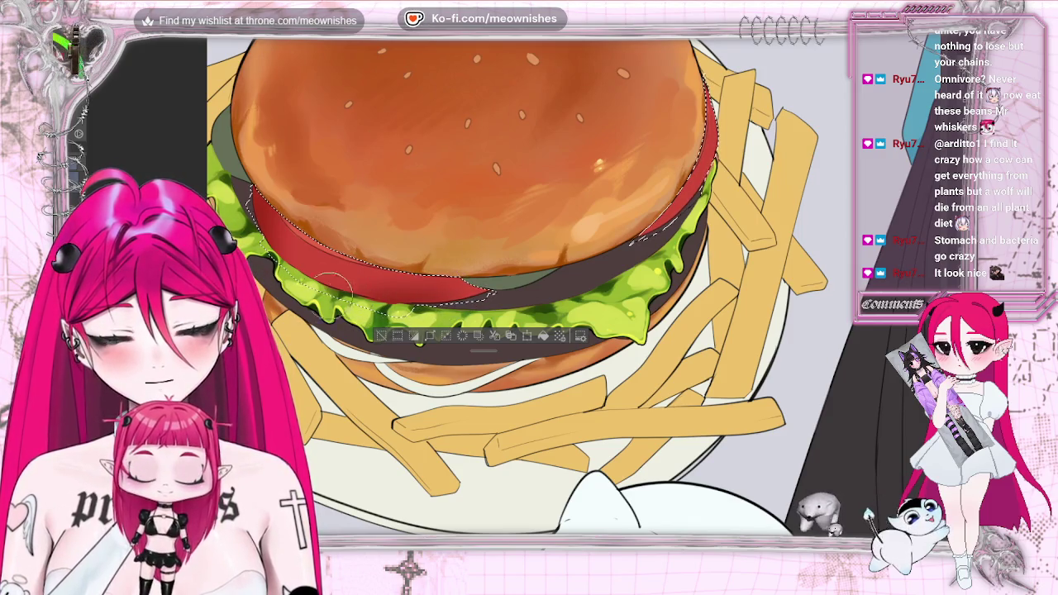
# - Restore the tomato selection, zoom in on the burger and mirror the canvas to check it
pyautogui.scroll(-5, 404, 321)
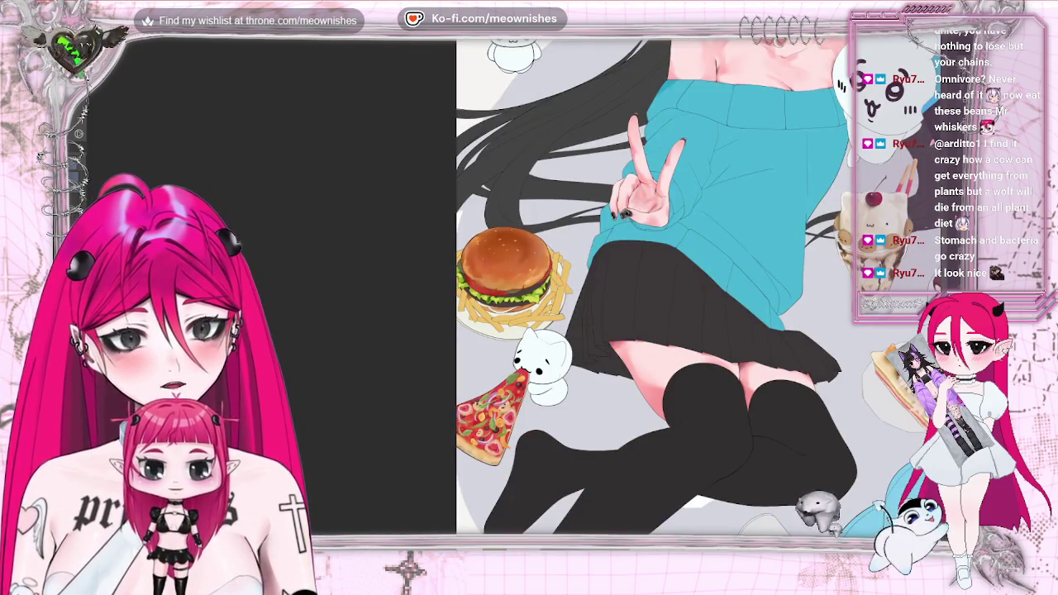
pyautogui.scroll(-3, 404, 320)
pyautogui.scroll(-2, 404, 321)
pyautogui.scroll(5, 514, 291)
pyautogui.scroll(2, 515, 291)
pyautogui.scroll(2, 514, 290)
pyautogui.scroll(2, 504, 289)
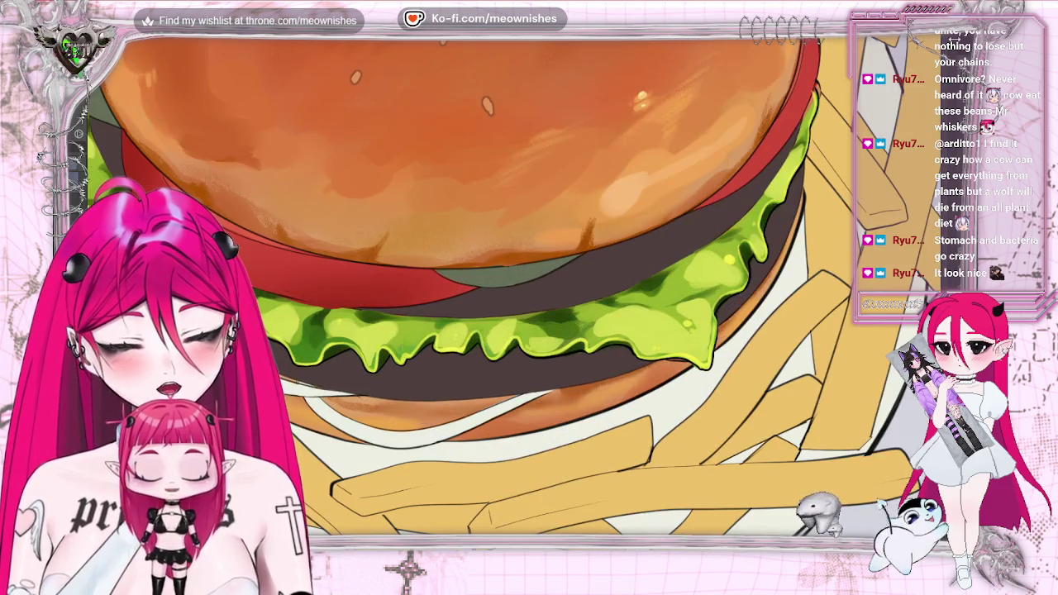
pyautogui.hotkey('ctrl', 'z')
pyautogui.scroll(-2, 513, 290)
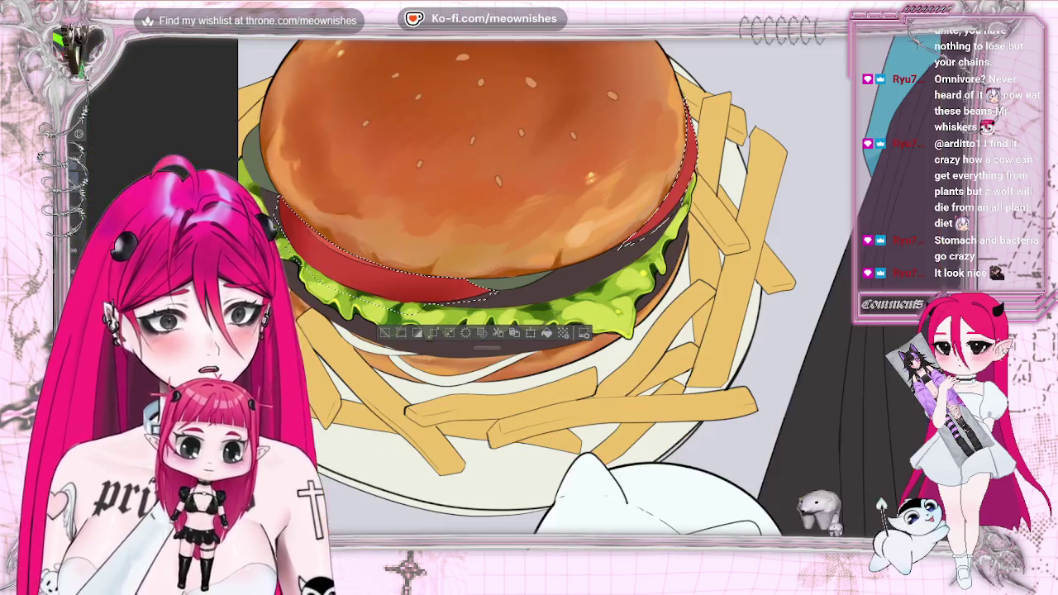
pyautogui.scroll(2, 513, 289)
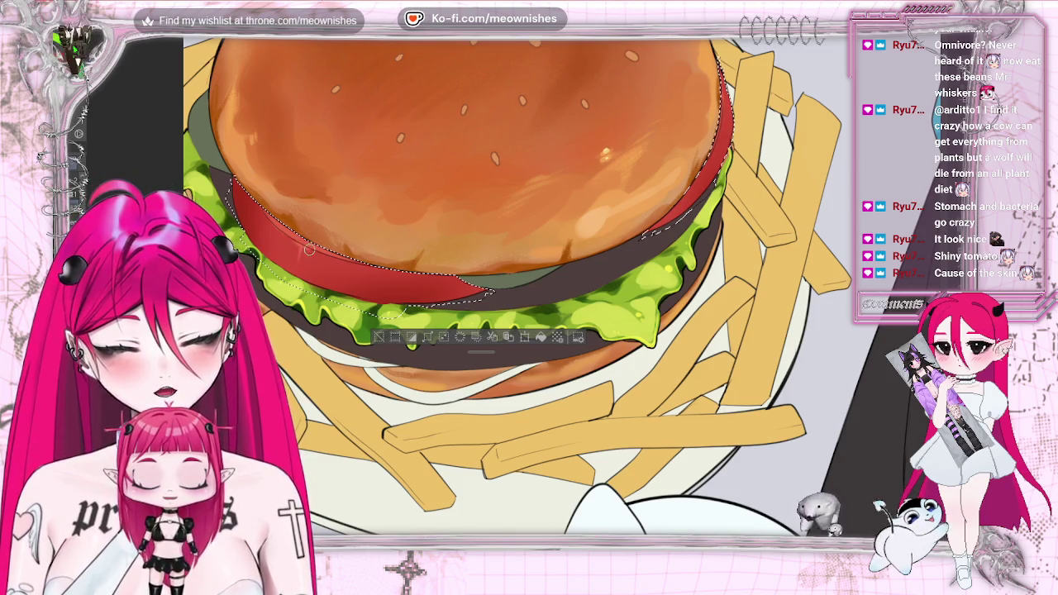
pyautogui.hotkey('ctrl', '-')
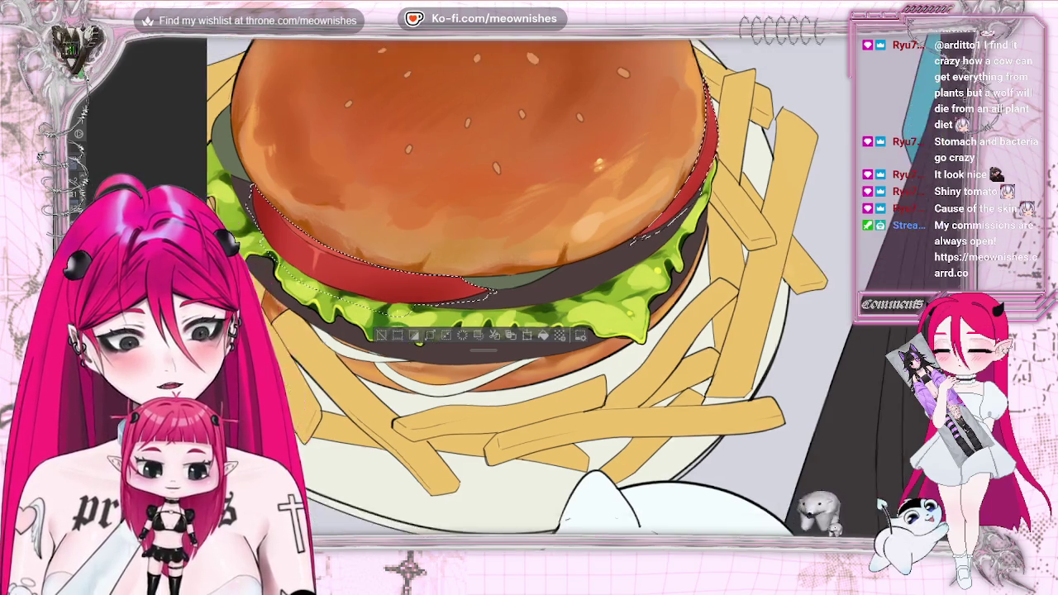
pyautogui.hotkey('ctrl', '-')
pyautogui.hotkey('ctrl', '-')
pyautogui.hotkey('ctrl', '+')
pyautogui.hotkey('ctrl', '+')
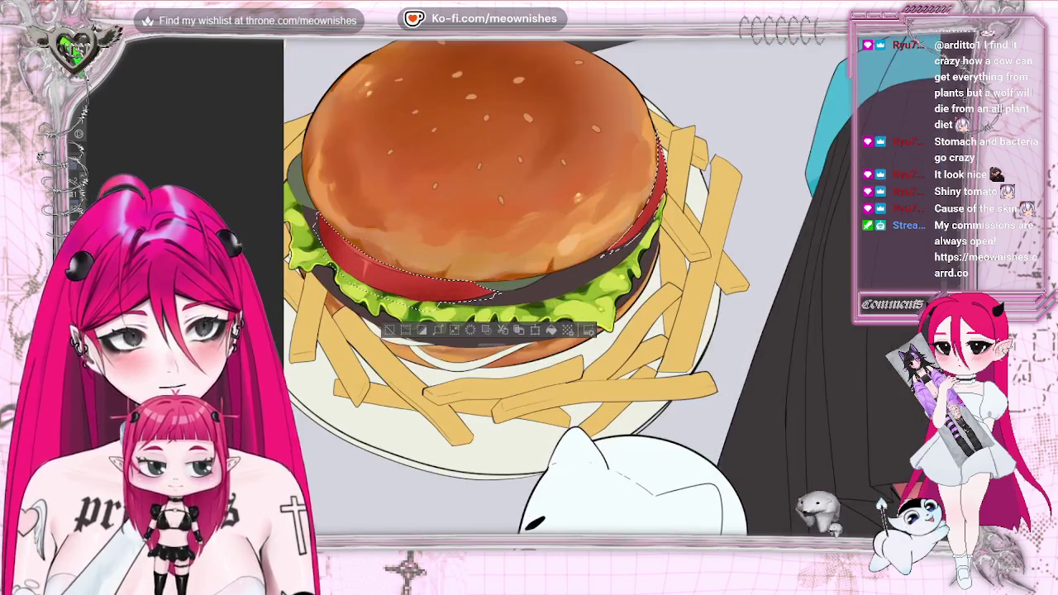
pyautogui.hotkey('ctrl', '+')
pyautogui.hotkey('ctrl', '+')
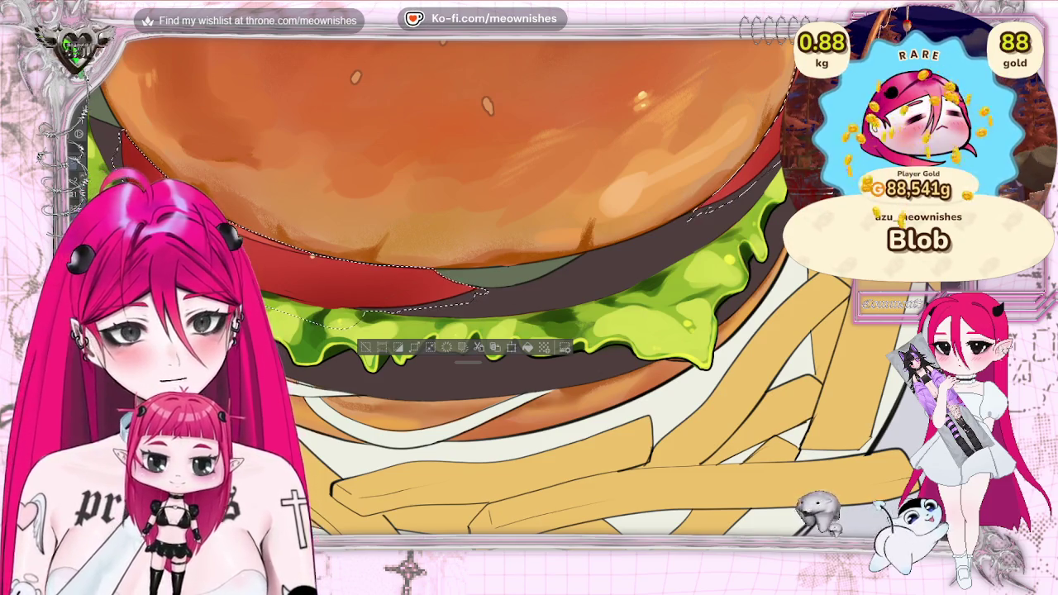
pyautogui.press('h')
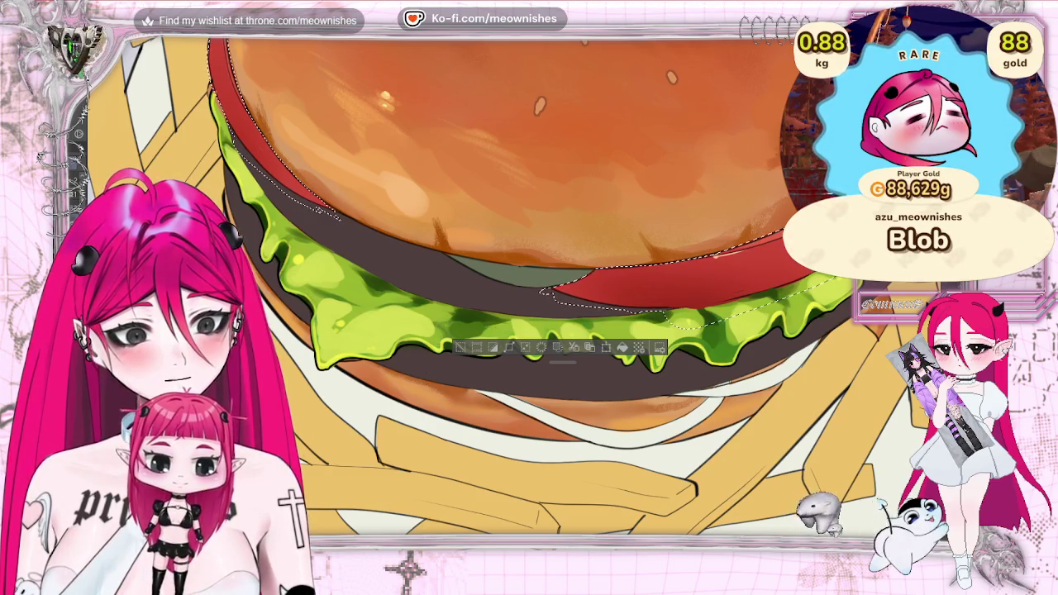
# - Paint a redder highlight across the tomato slice and deselect
pyautogui.scroll(-2, 504, 285)
pyautogui.scroll(-3, 504, 285)
pyautogui.scroll(-3, 504, 285)
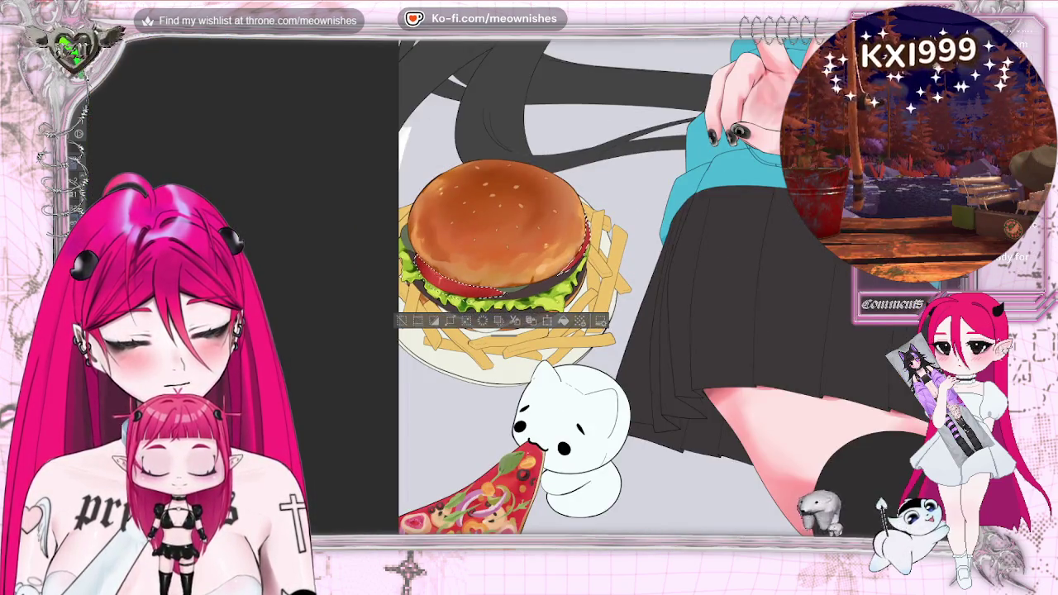
pyautogui.scroll(3, 514, 237)
pyautogui.scroll(2, 515, 237)
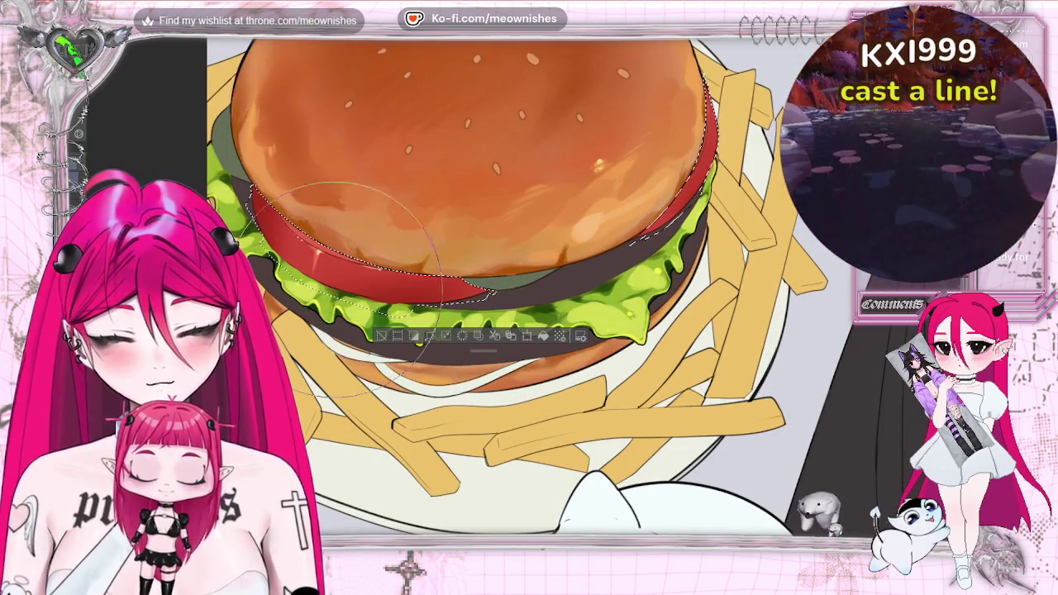
pyautogui.moveTo(318, 347); pyautogui.dragTo(386, 282)
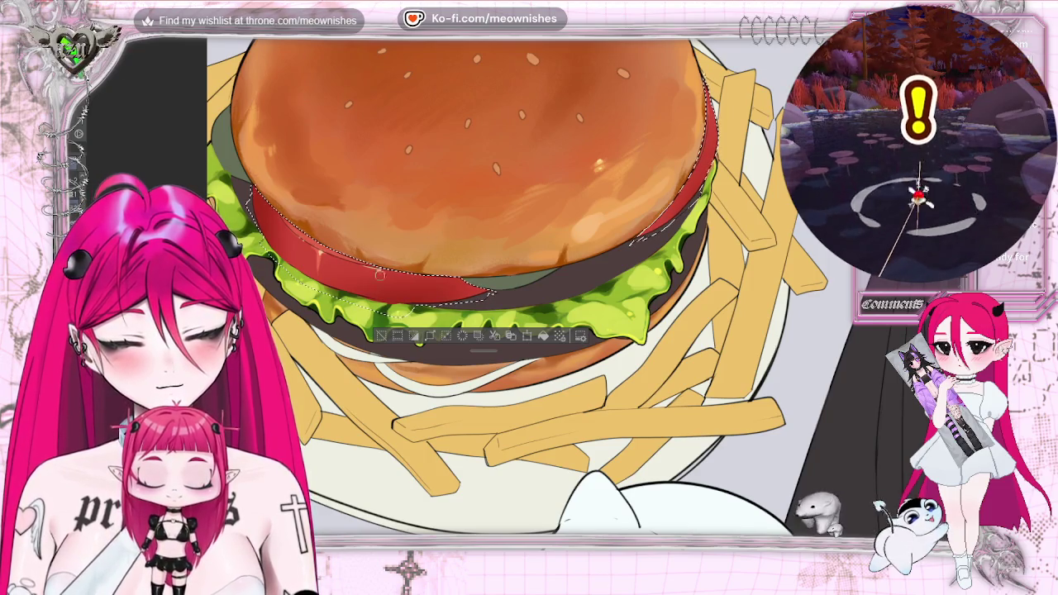
pyautogui.hotkey('ctrl', 'd')
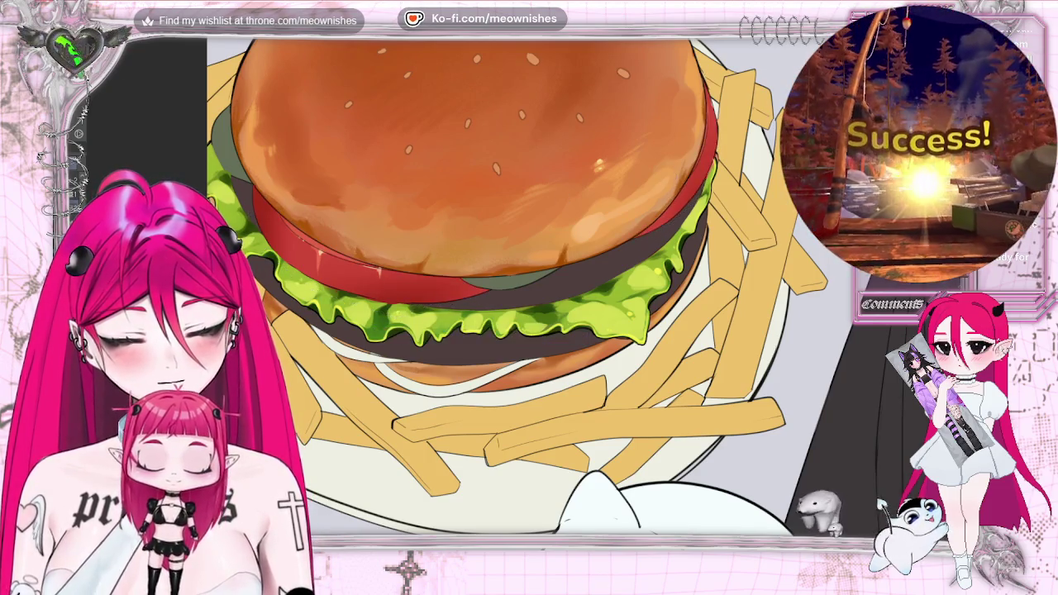
pyautogui.scroll(-2, 514, 286)
pyautogui.scroll(-3, 514, 286)
pyautogui.scroll(-2, 508, 356)
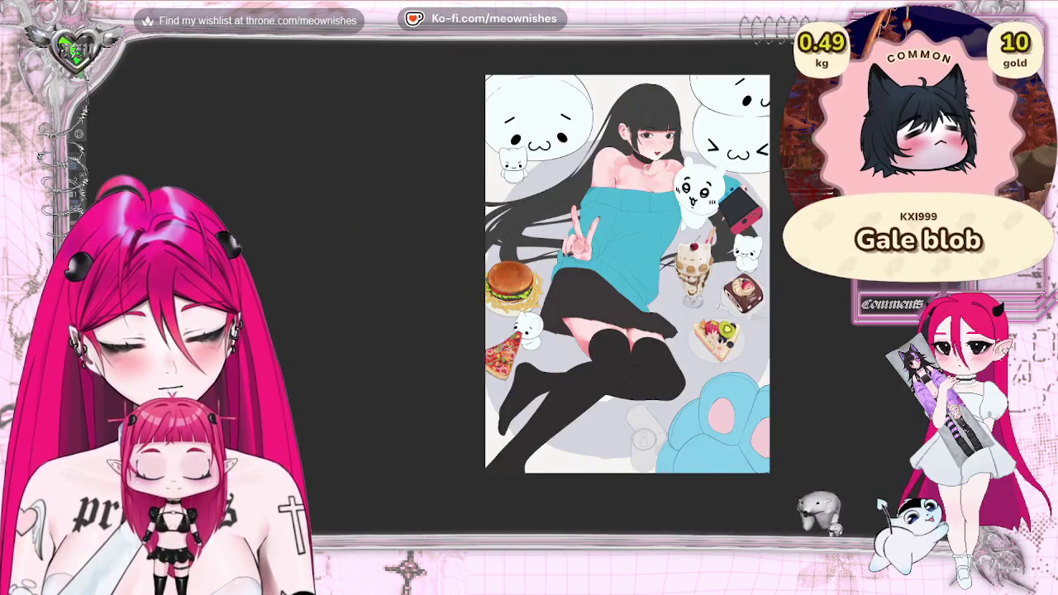
pyautogui.scroll(5, 508, 355)
pyautogui.scroll(3, 509, 356)
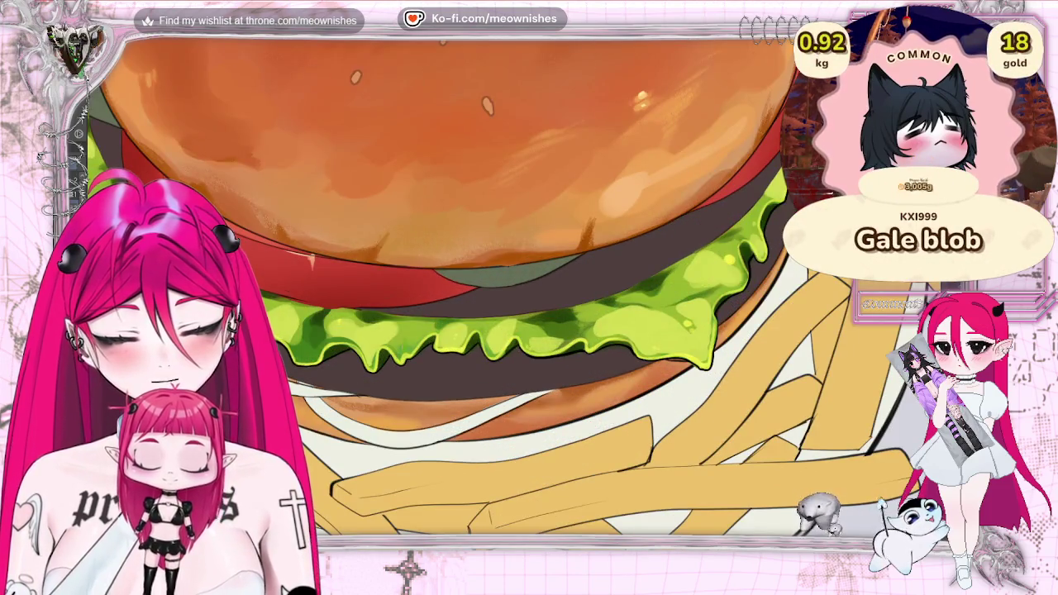
pyautogui.click(319, 253)
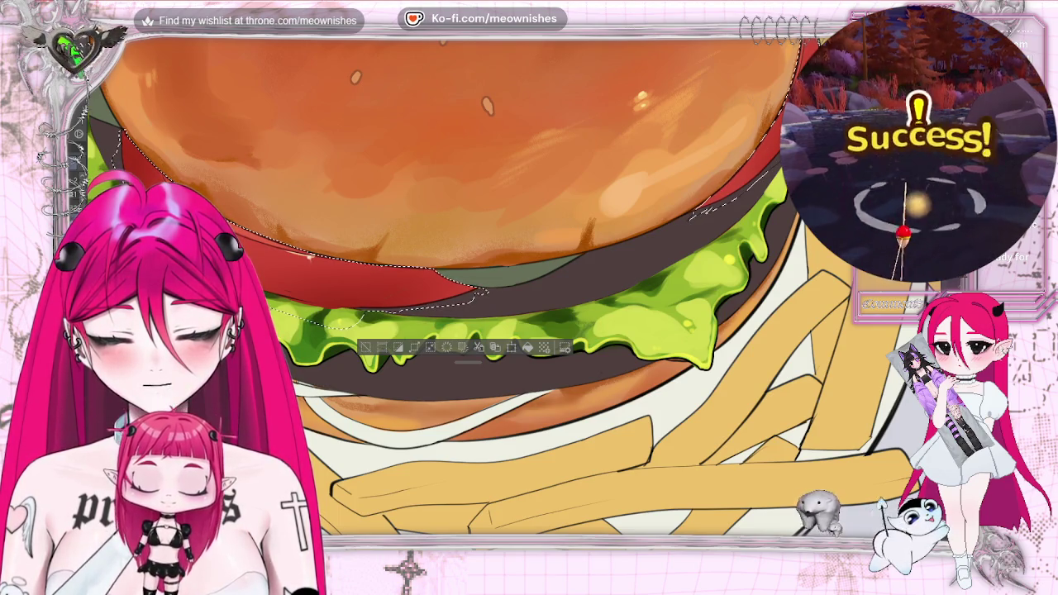
pyautogui.hotkey('ctrl', '-')
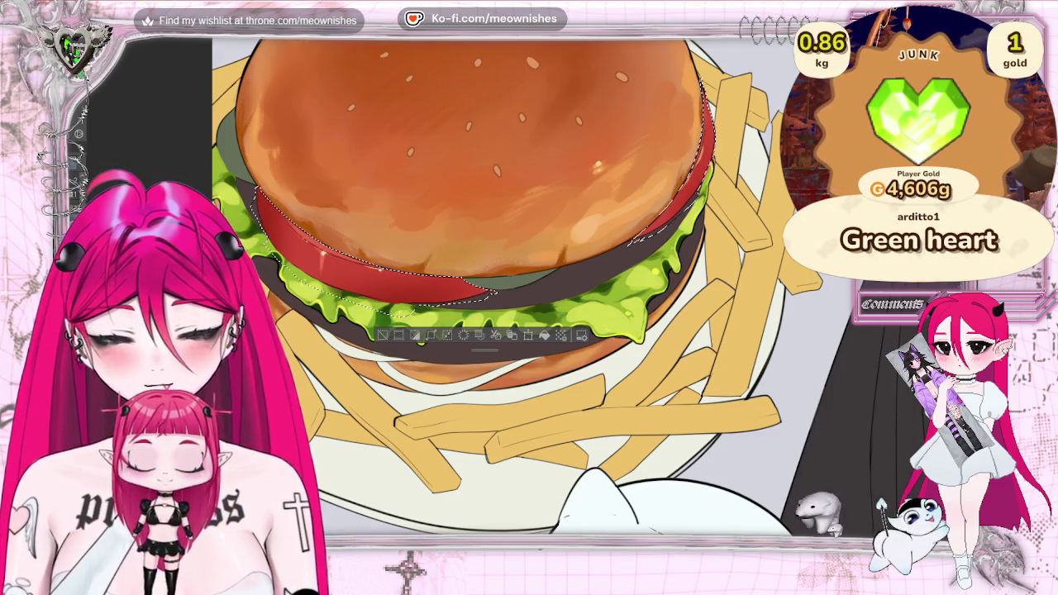
pyautogui.click(385, 334)
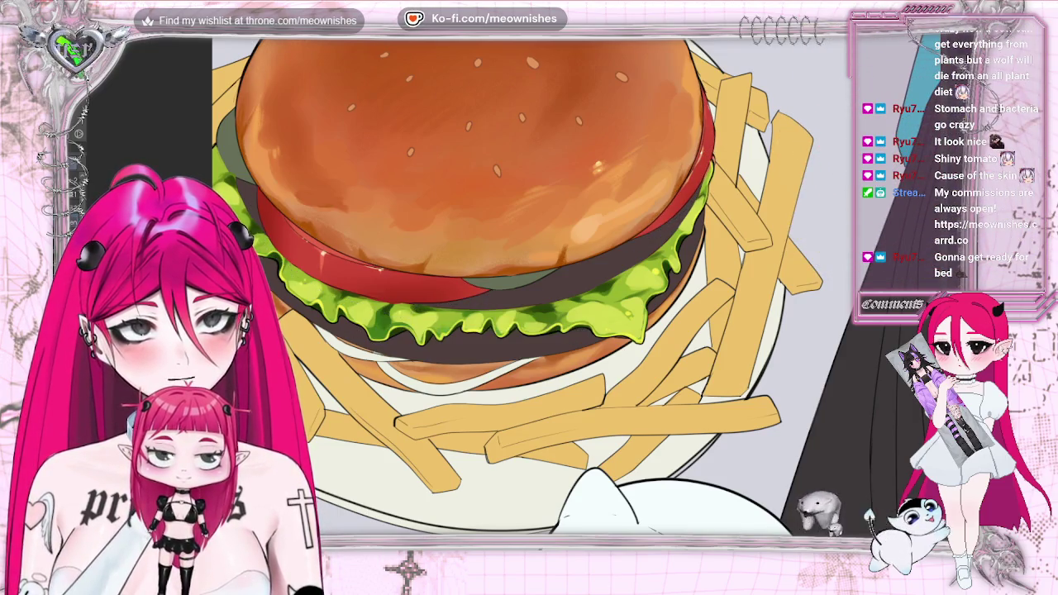
pyautogui.scroll(-5, 515, 284)
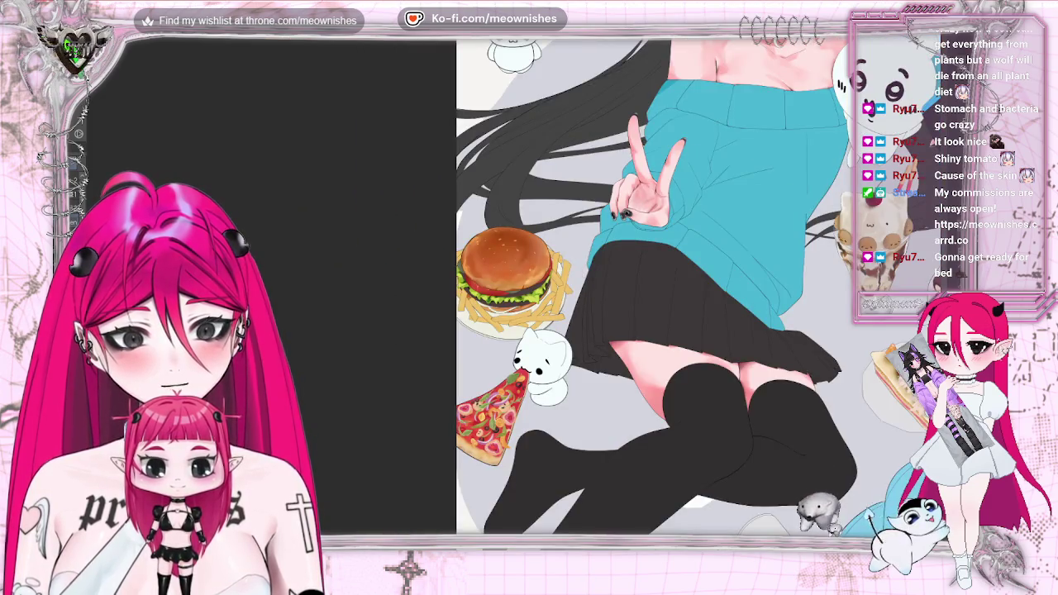
pyautogui.scroll(-5, 513, 281)
pyautogui.scroll(3, 510, 281)
pyautogui.scroll(3, 510, 281)
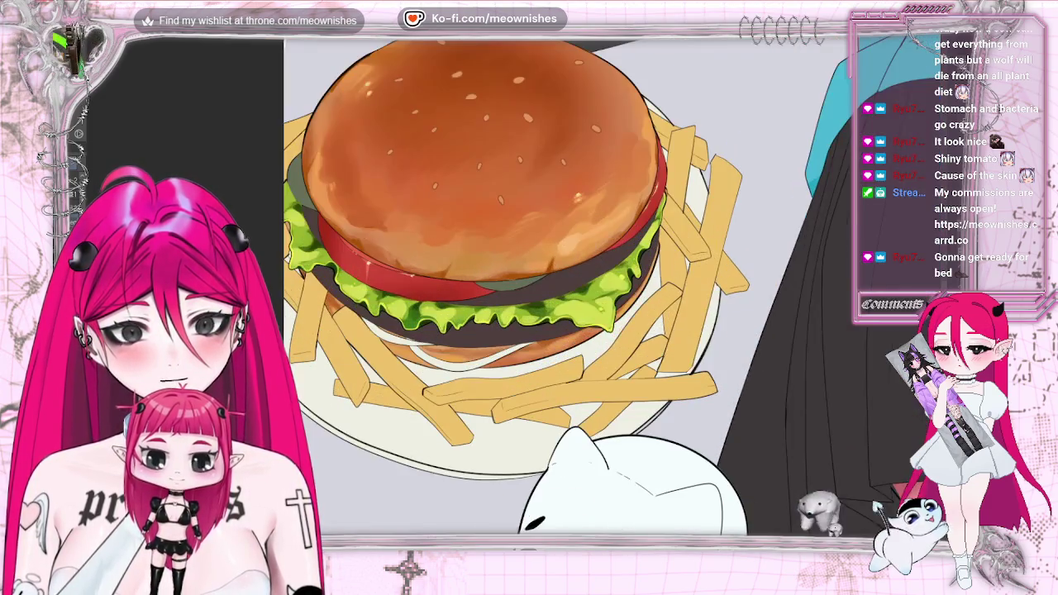
pyautogui.scroll(-1, 512, 281)
pyautogui.scroll(-3, 512, 281)
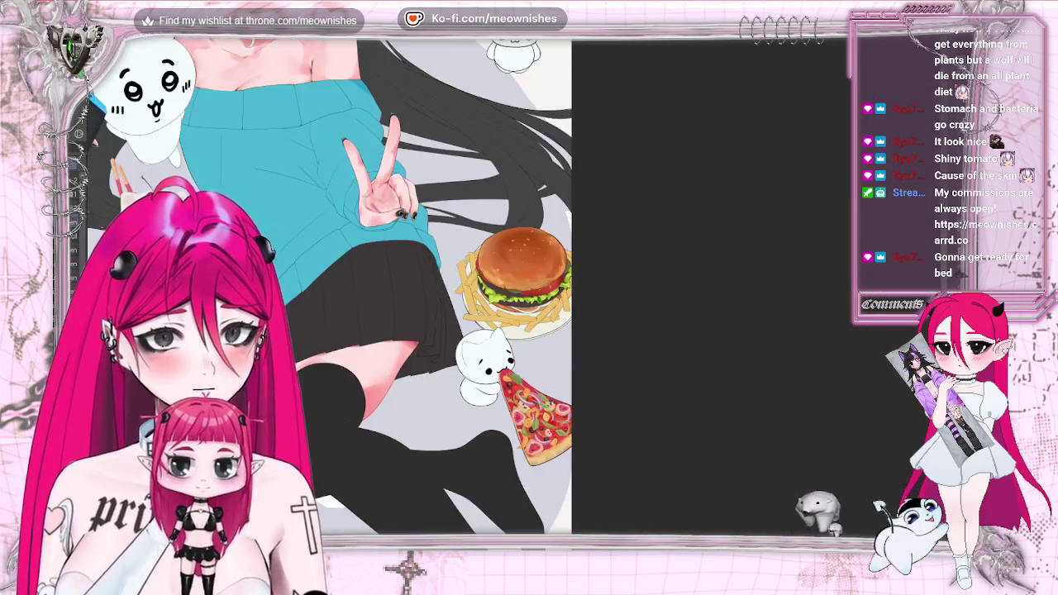
pyautogui.scroll(-2, 512, 281)
pyautogui.scroll(3, 512, 281)
pyautogui.press('m')
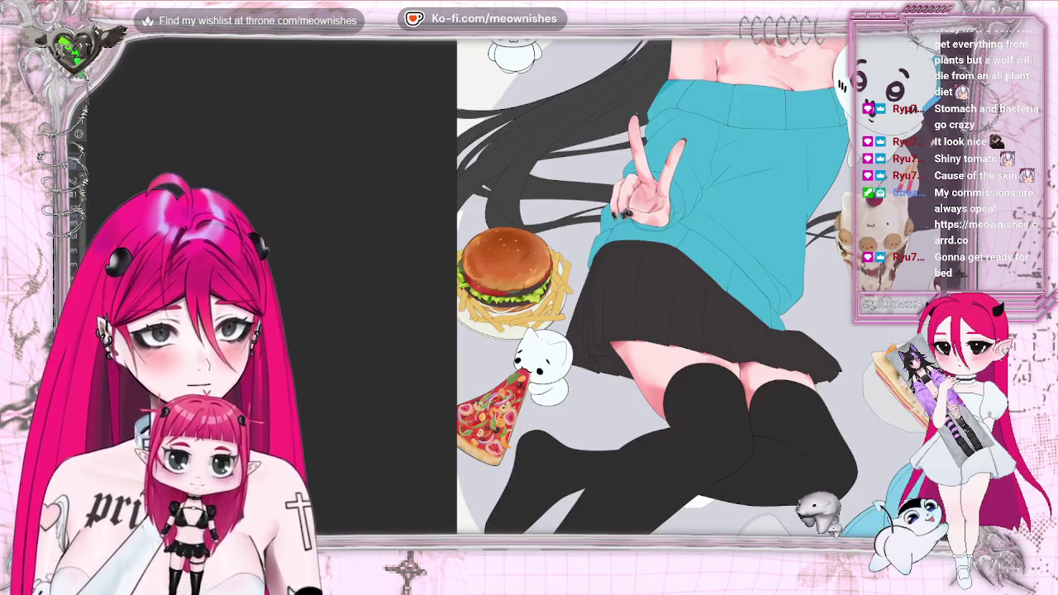
pyautogui.scroll(-3, 514, 281)
pyautogui.scroll(-2, 514, 281)
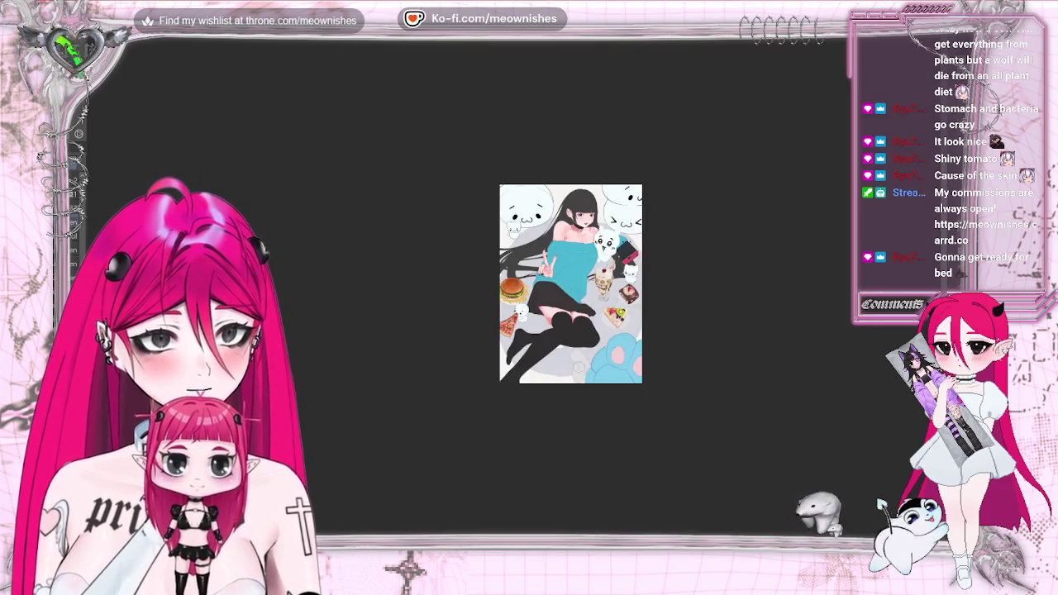
pyautogui.scroll(4, 512, 286)
pyautogui.scroll(3, 512, 285)
pyautogui.scroll(1, 512, 285)
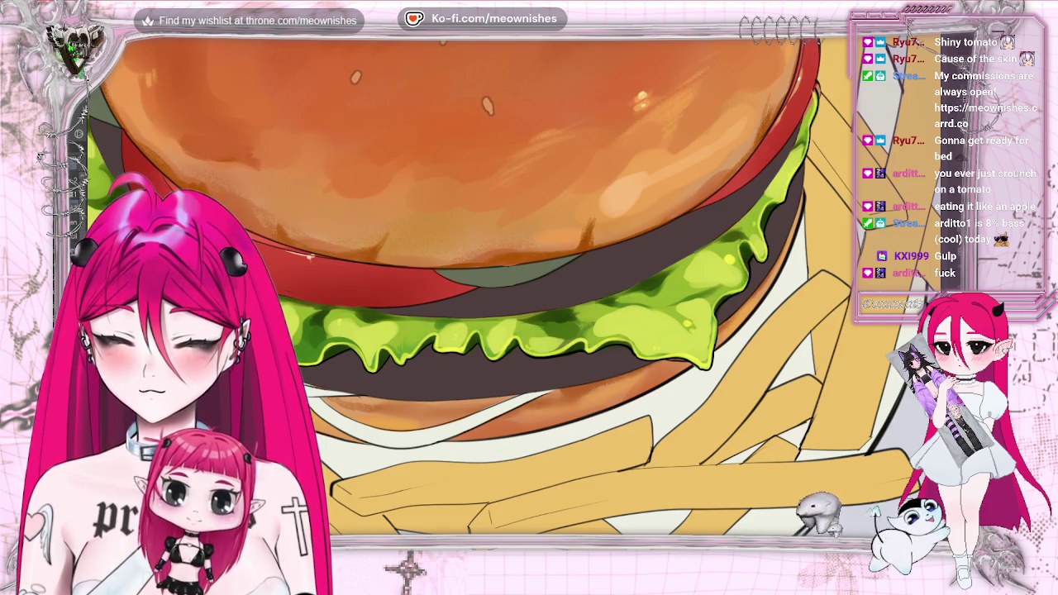
# - Open Hue/Saturation/Luminosity, boost saturation and shift hue to -6, previewing the whole illustration
pyautogui.scroll(-5, 508, 285)
pyautogui.scroll(3, 506, 266)
pyautogui.scroll(2, 506, 266)
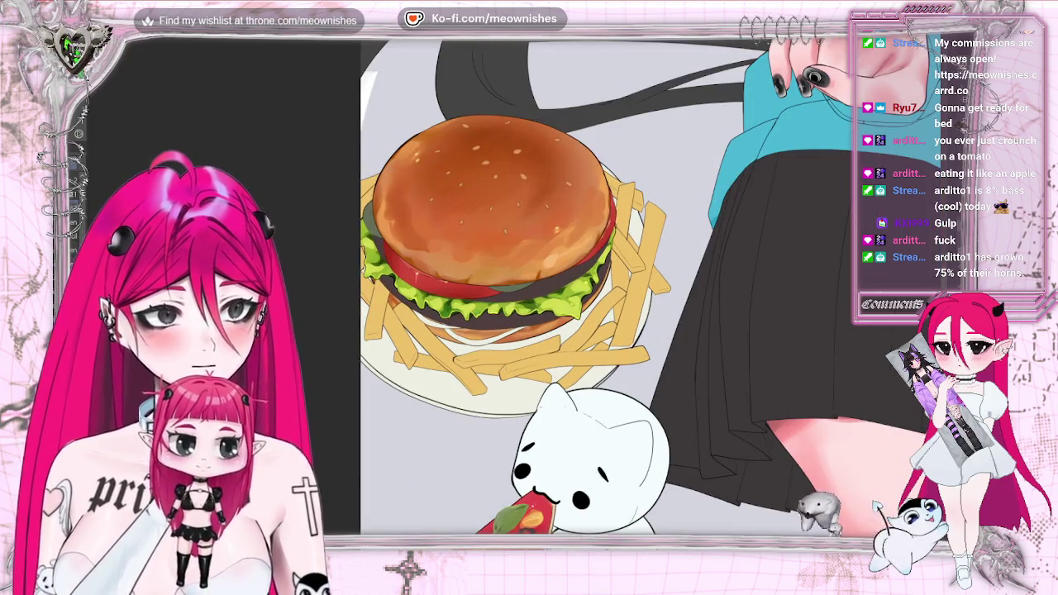
pyautogui.hotkey('alt', 'e')
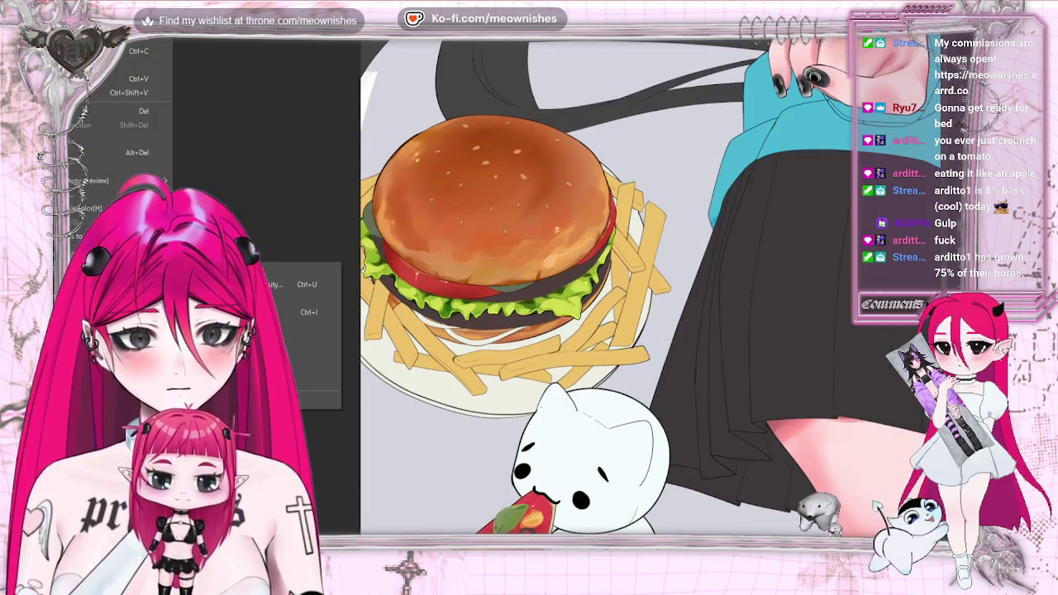
pyautogui.click(285, 284)
pyautogui.moveTo(752, 333); pyautogui.dragTo(813, 330)
pyautogui.moveTo(762, 302); pyautogui.dragTo(748, 303)
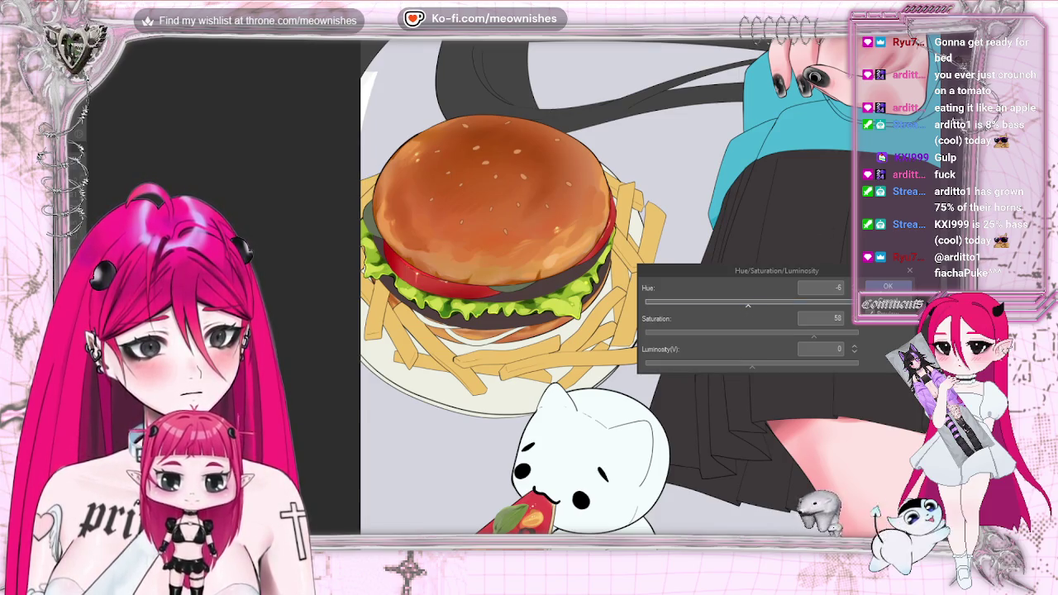
pyautogui.hotkey('ctrl', '0')
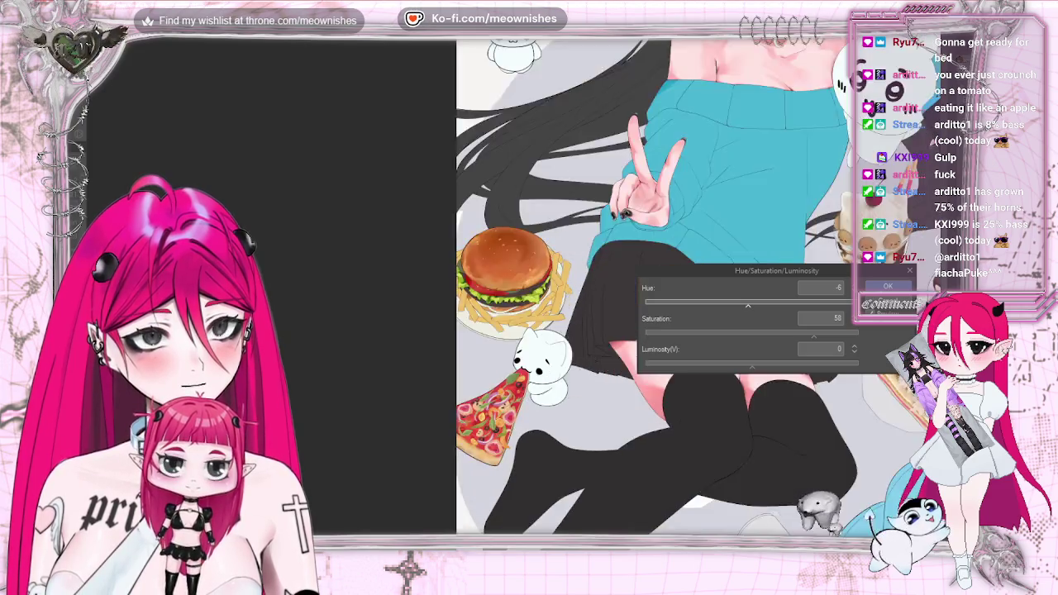
pyautogui.hotkey('ctrl', '+')
pyautogui.scroll(2, 512, 265)
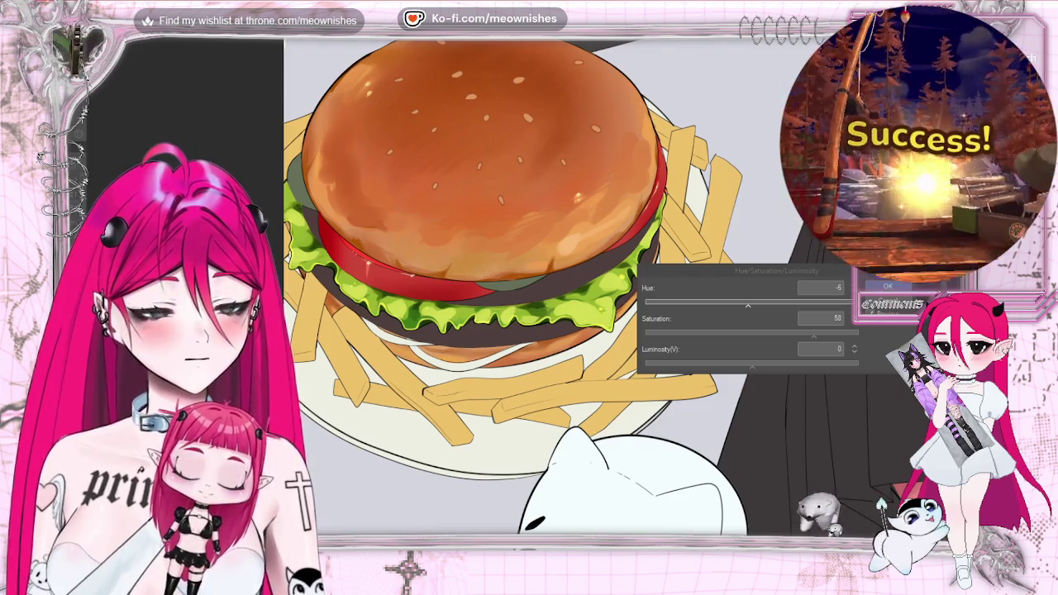
# - Lower saturation to 26, apply the adjustment, and sample the red from the tomato edge
pyautogui.scroll(-3, 529, 289)
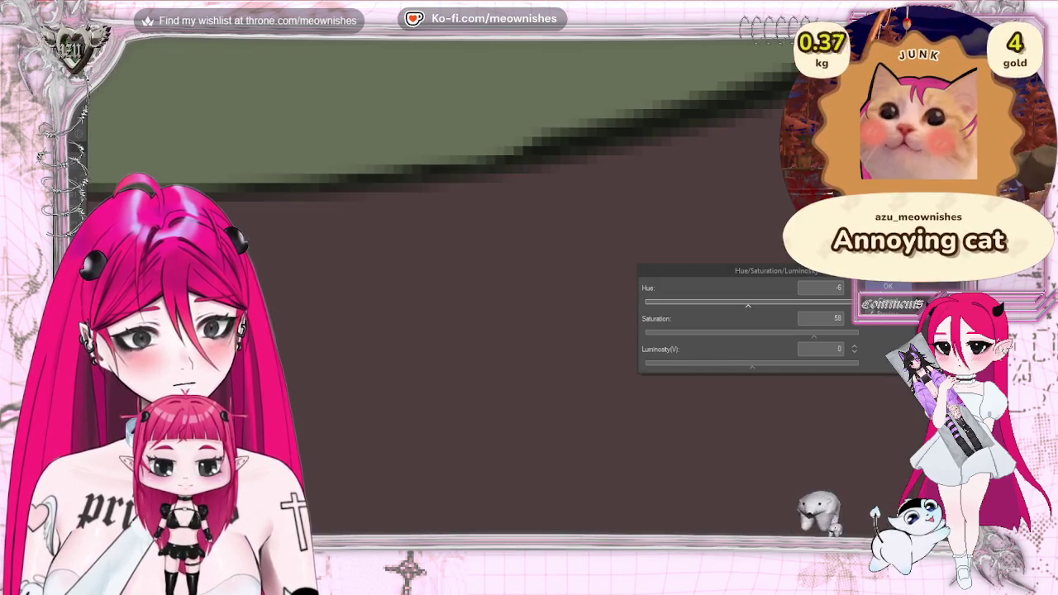
pyautogui.scroll(-1, 649, 273)
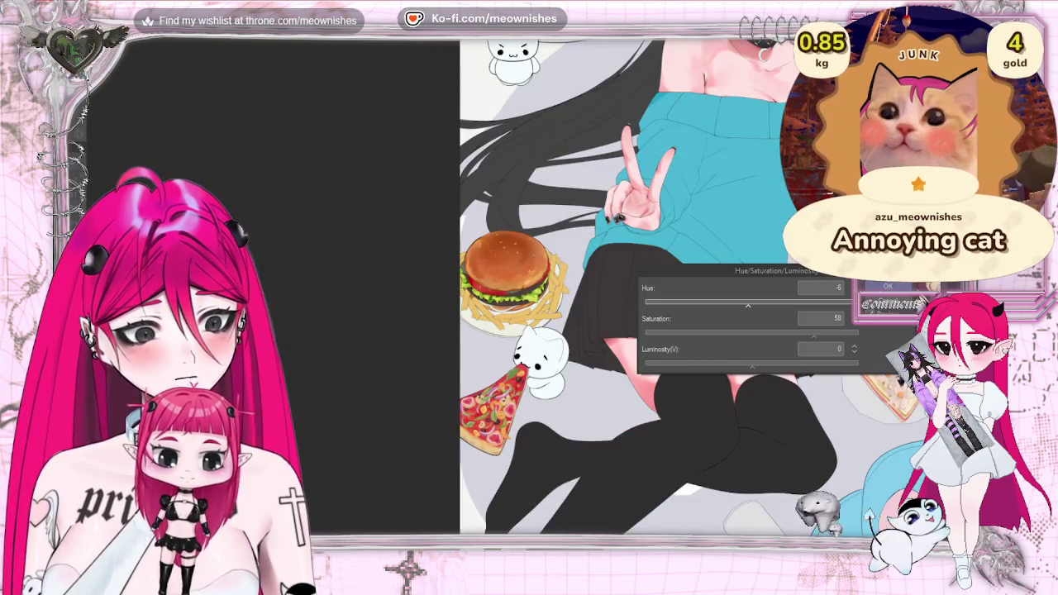
pyautogui.scroll(-1, 649, 273)
pyautogui.scroll(1, 513, 286)
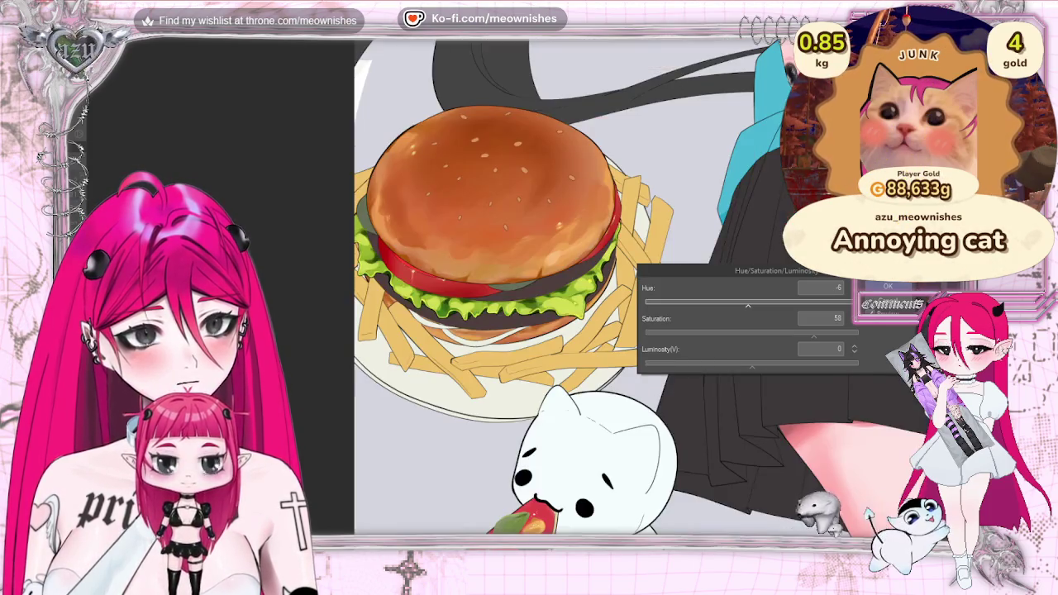
pyautogui.scroll(1, 512, 285)
pyautogui.scroll(1, 512, 285)
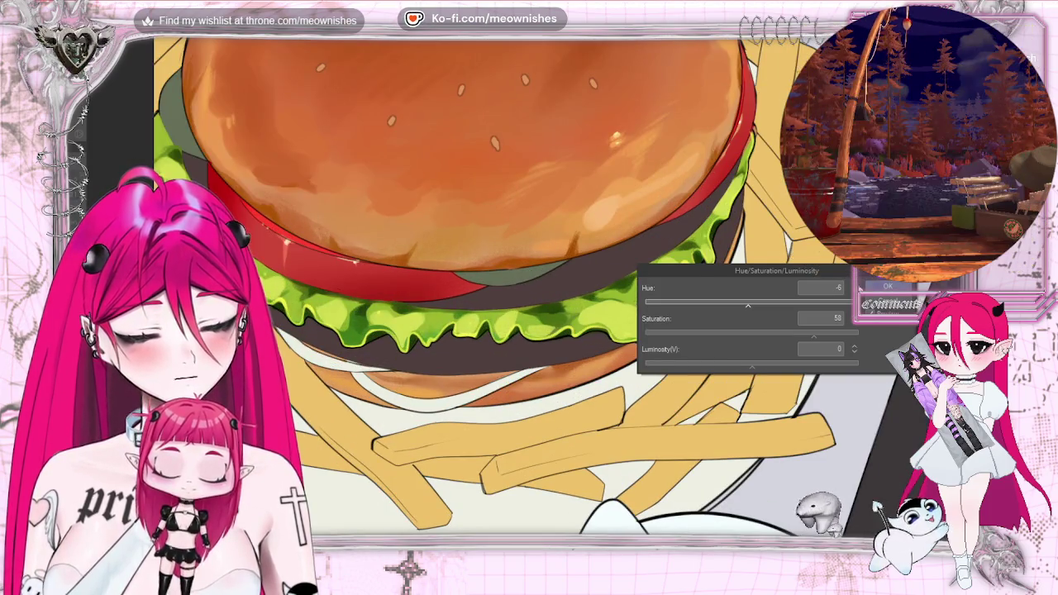
pyautogui.moveTo(813, 335); pyautogui.dragTo(783, 329)
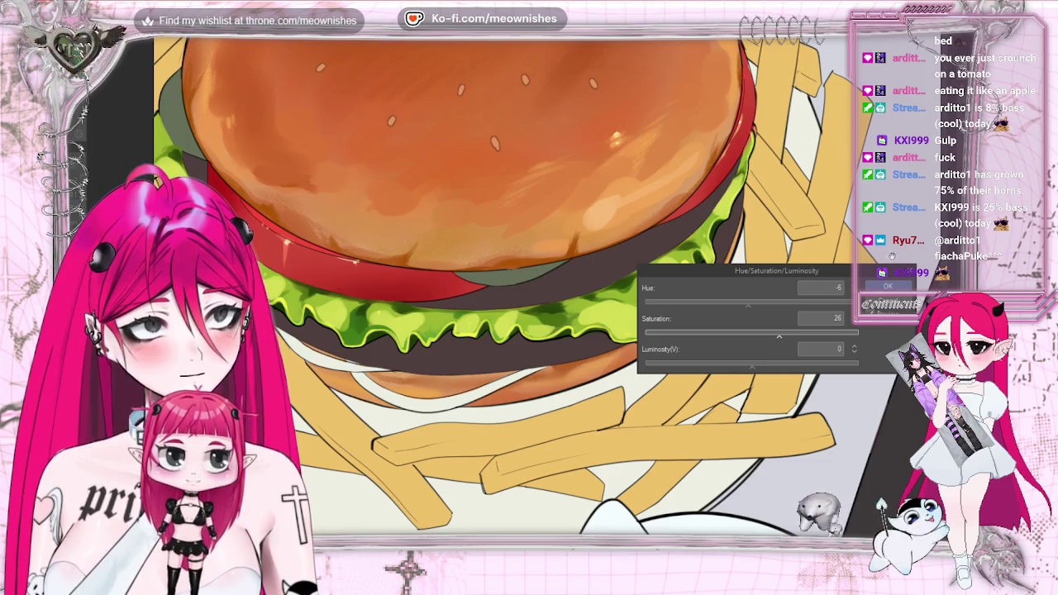
pyautogui.click(887, 285)
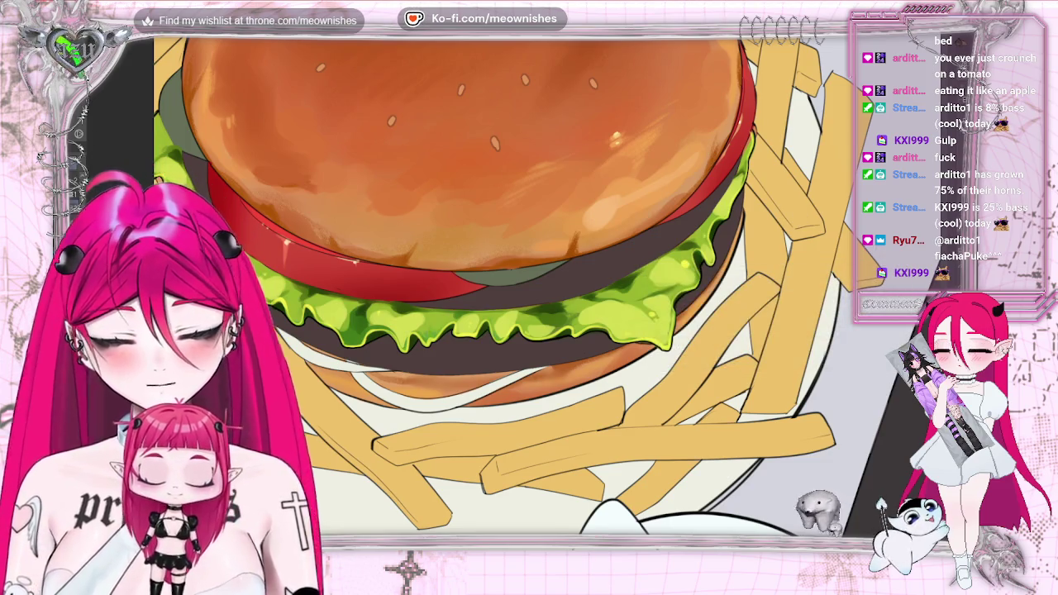
pyautogui.keyDown('alt'); pyautogui.click(281, 228); pyautogui.keyUp('alt')
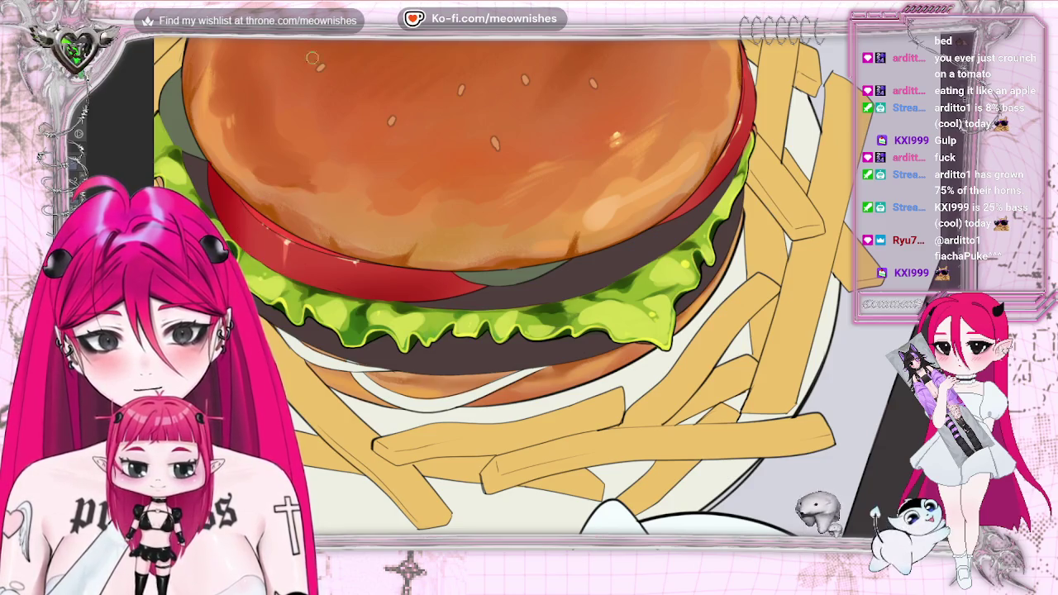
# - Flip the canvas horizontally, vertically, then horizontally again to check the burger drawing
pyautogui.press('h')
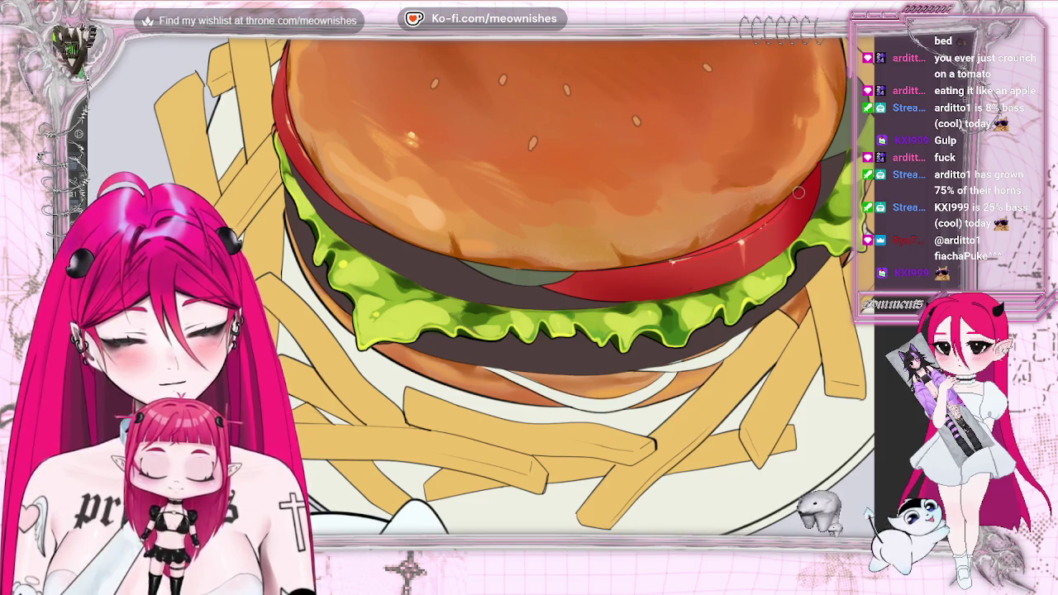
pyautogui.press('v')
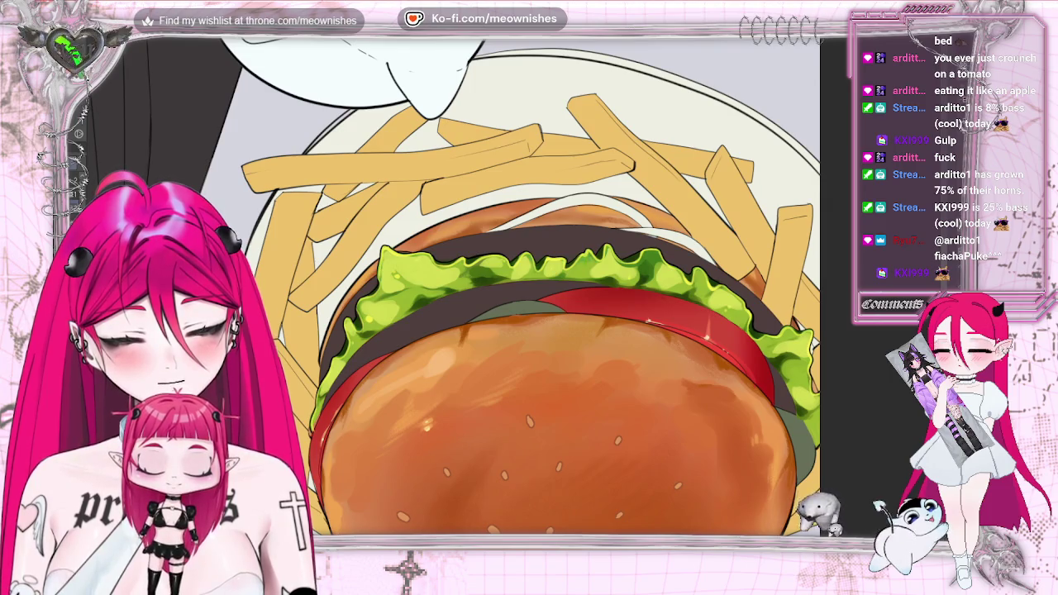
pyautogui.press('h')
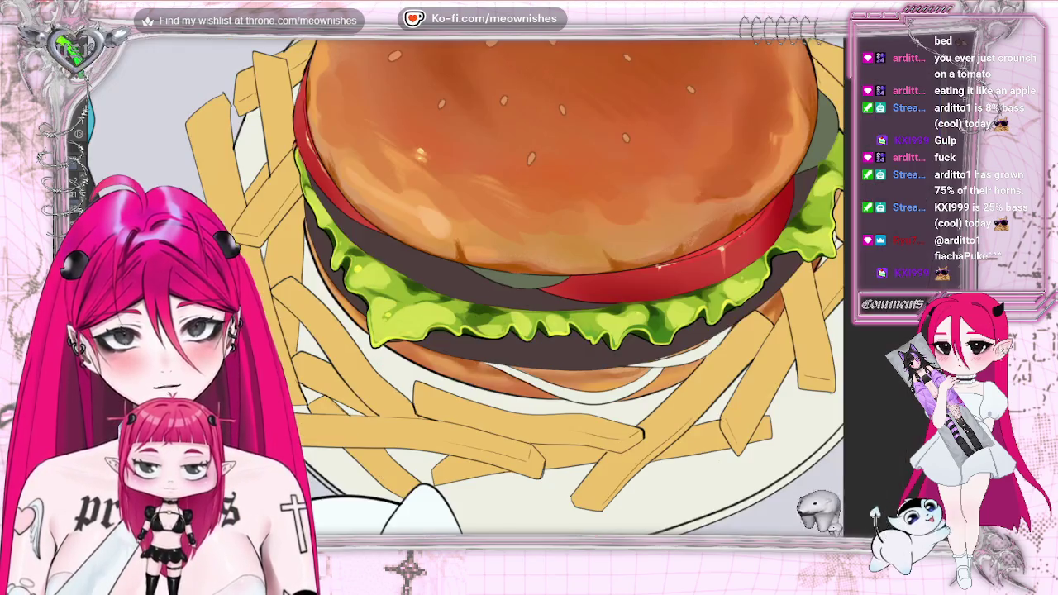
pyautogui.scroll(1, 770, 238)
pyautogui.scroll(1, 770, 238)
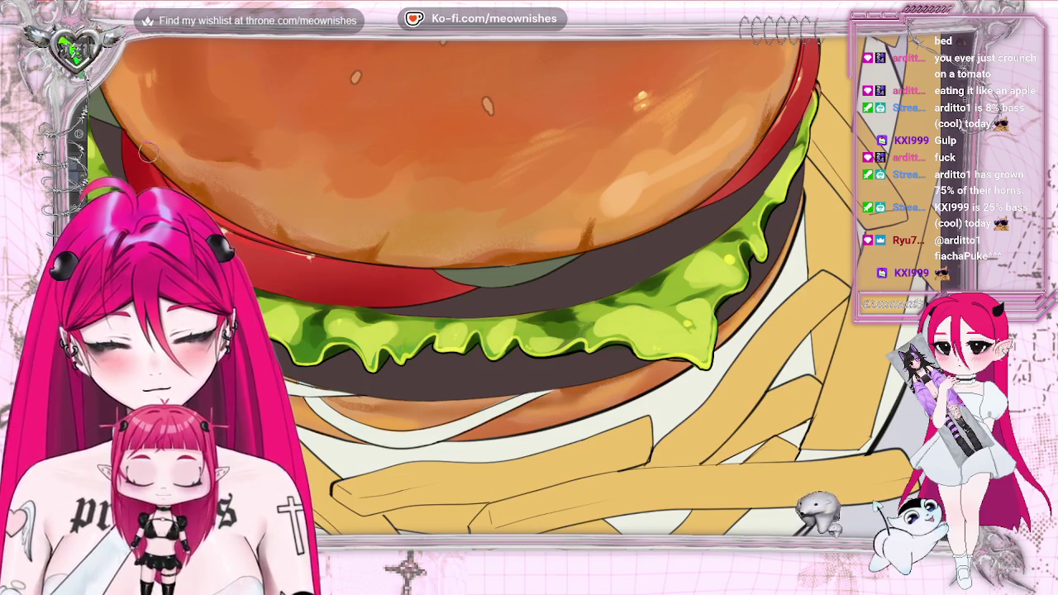
pyautogui.scroll(-5, 678, 293)
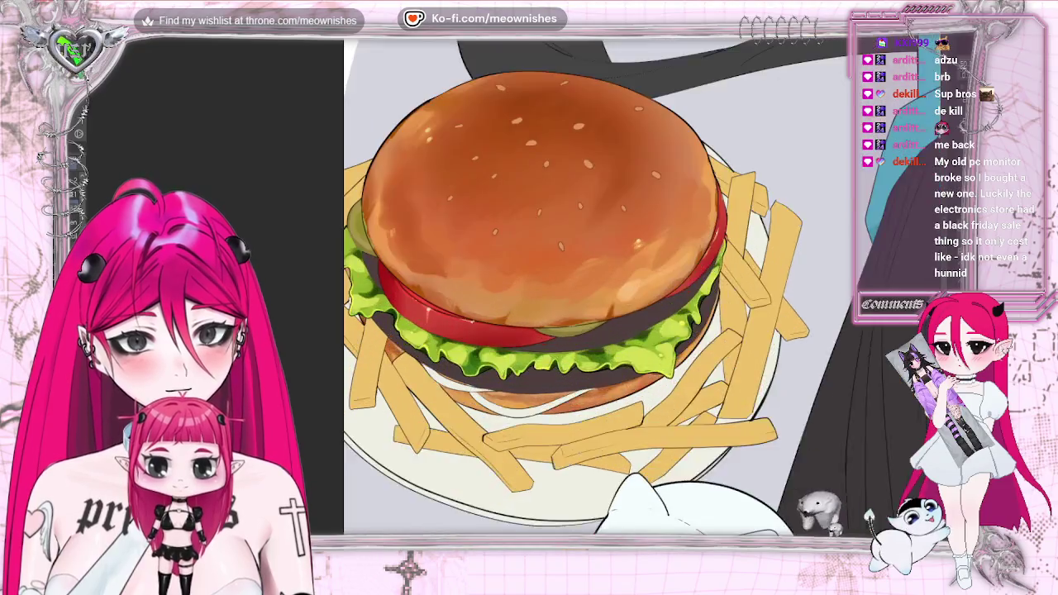
pyautogui.scroll(2, 678, 293)
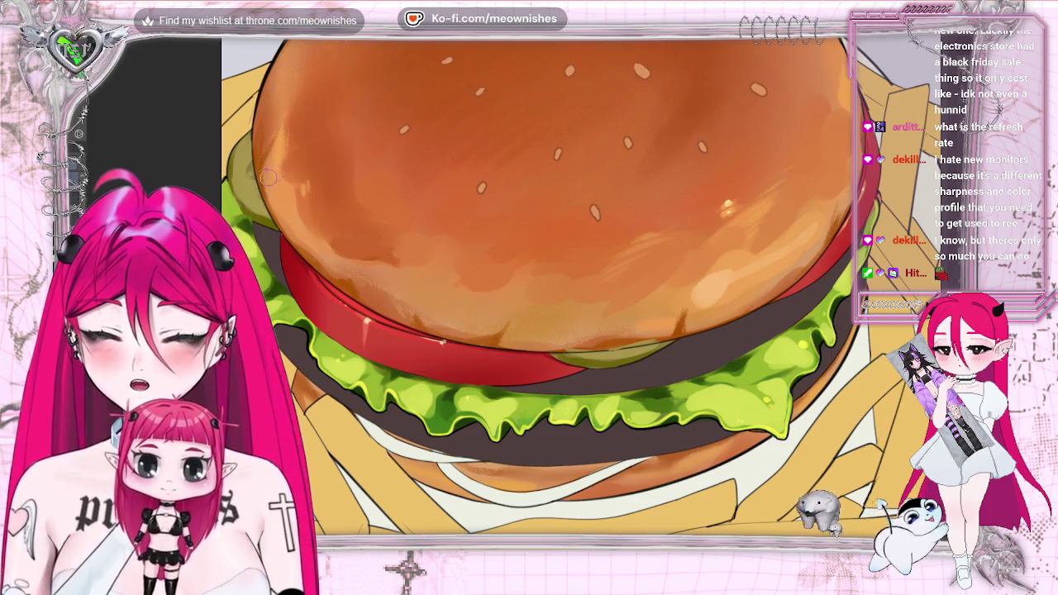
pyautogui.scroll(-3, 537, 289)
pyautogui.scroll(-3, 537, 289)
pyautogui.scroll(3, 537, 289)
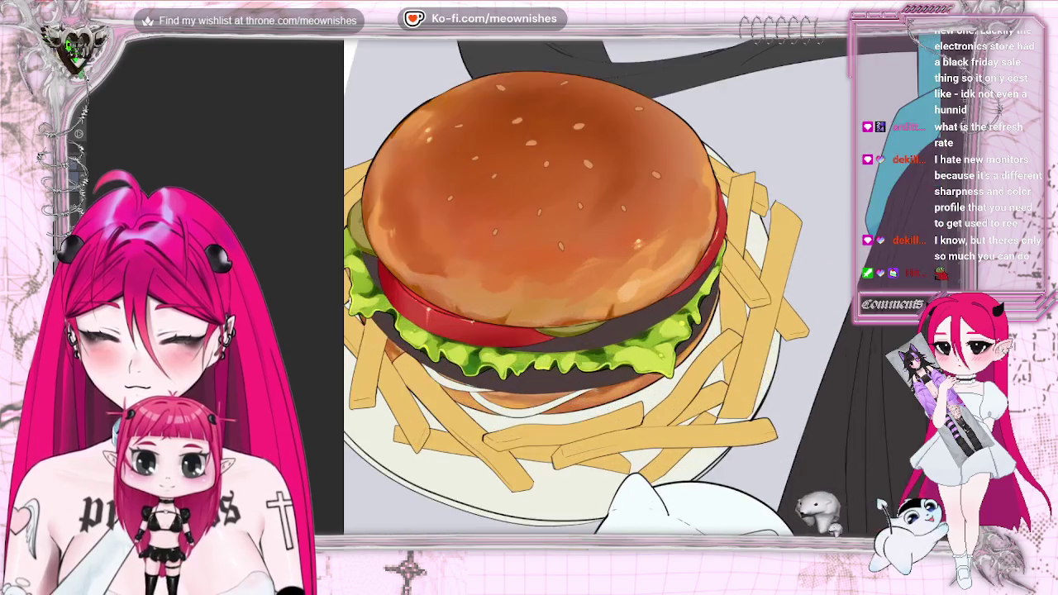
pyautogui.scroll(3, 537, 289)
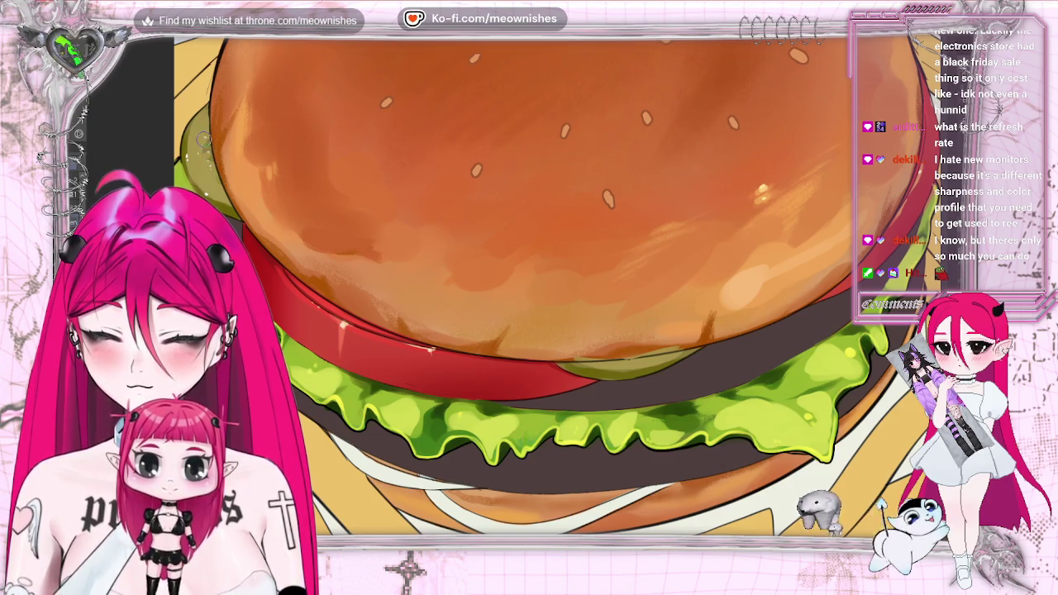
pyautogui.scroll(-3, 757, 267)
pyautogui.scroll(-3, 756, 267)
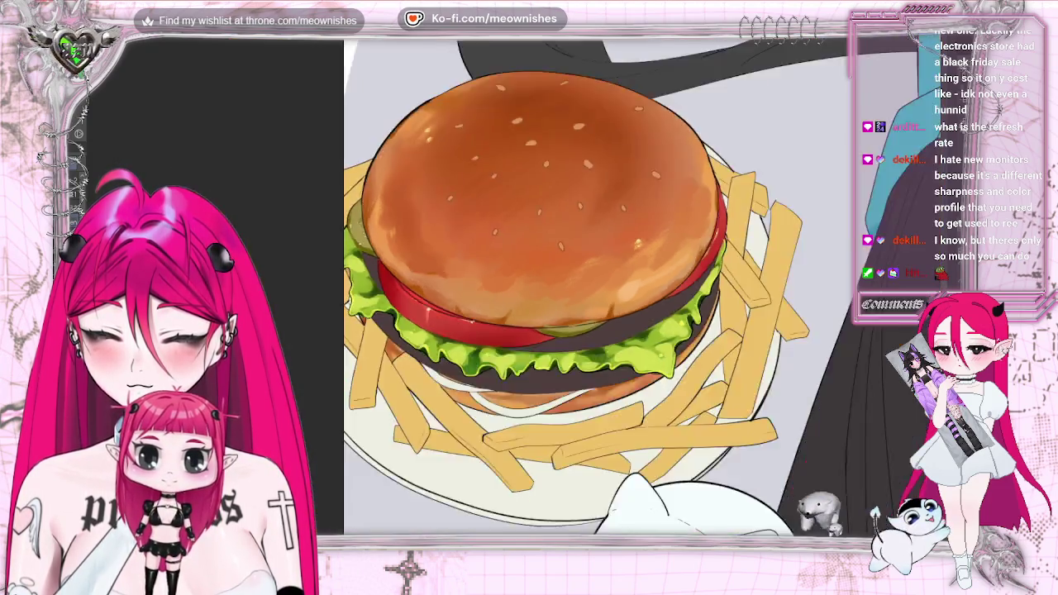
pyautogui.scroll(3, 756, 267)
pyautogui.scroll(2, 756, 267)
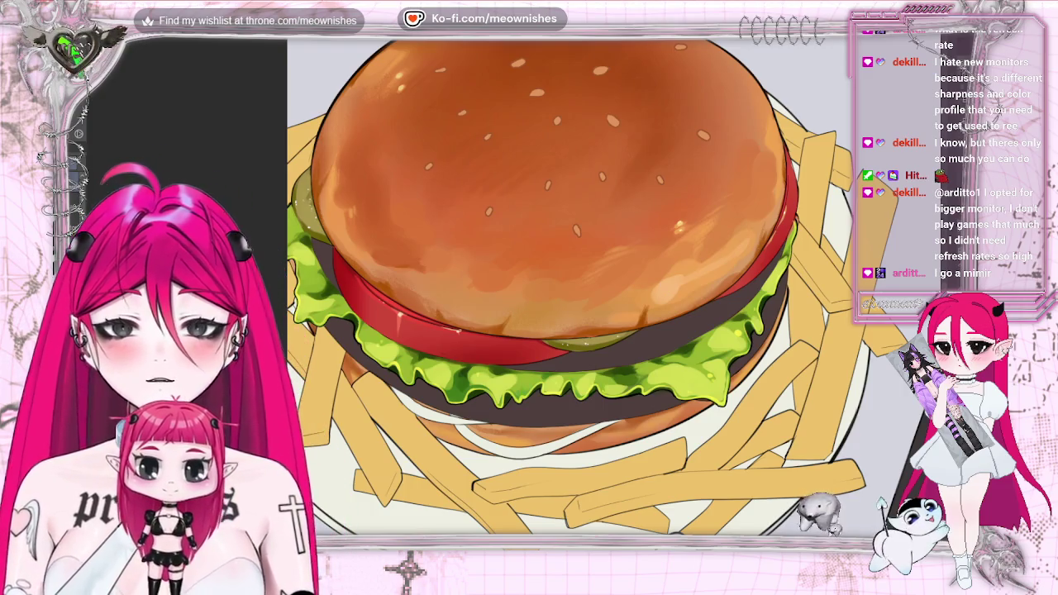
pyautogui.scroll(-5, 510, 267)
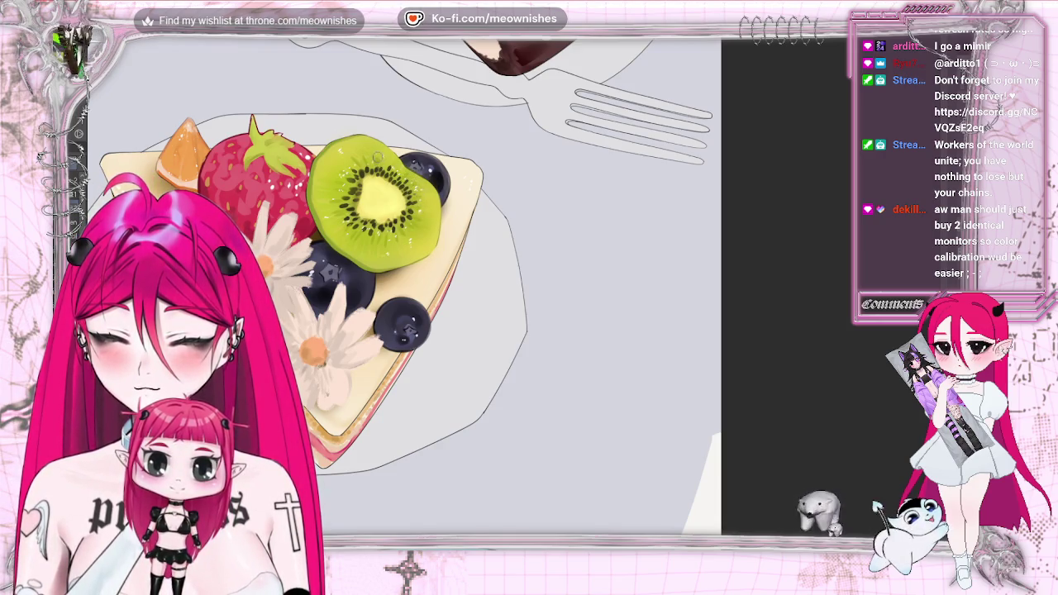
pyautogui.scroll(-3, 397, 285)
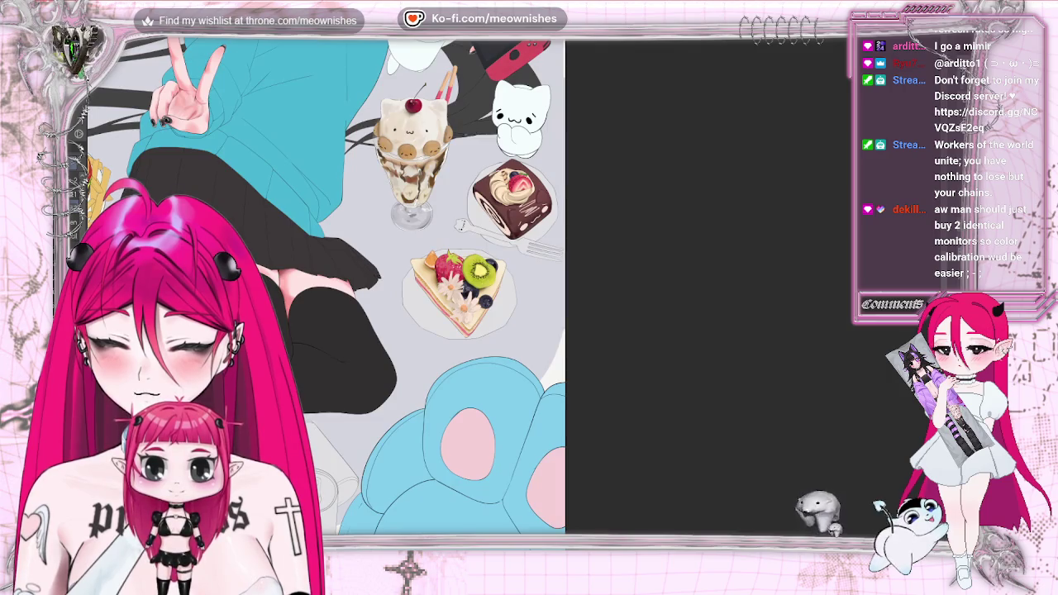
pyautogui.scroll(-2, 364, 286)
pyautogui.scroll(3, 364, 285)
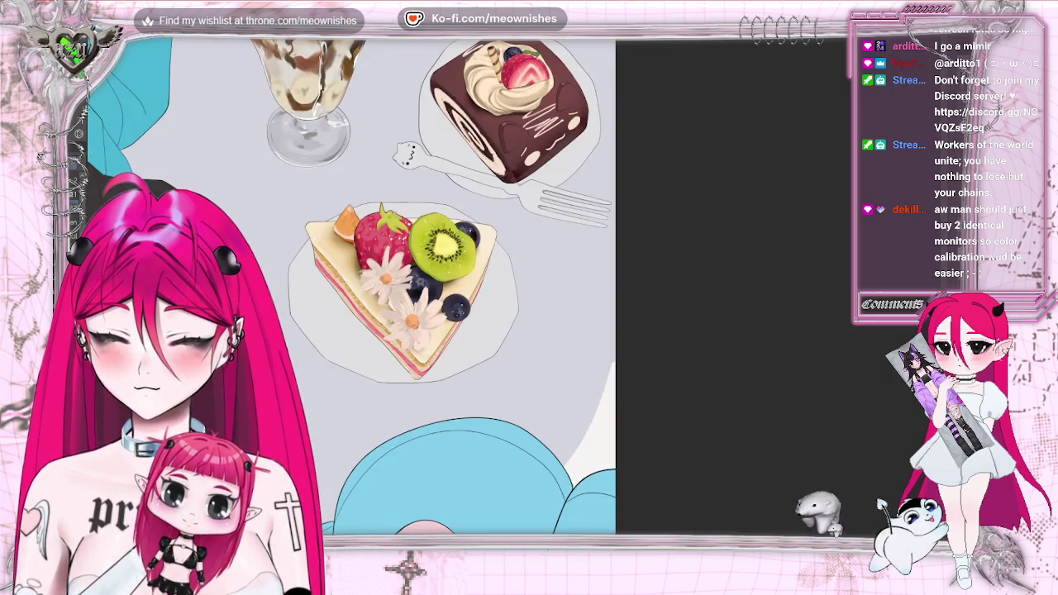
pyautogui.hscroll(-3, 397, 286)
pyautogui.hscroll(-1, 396, 286)
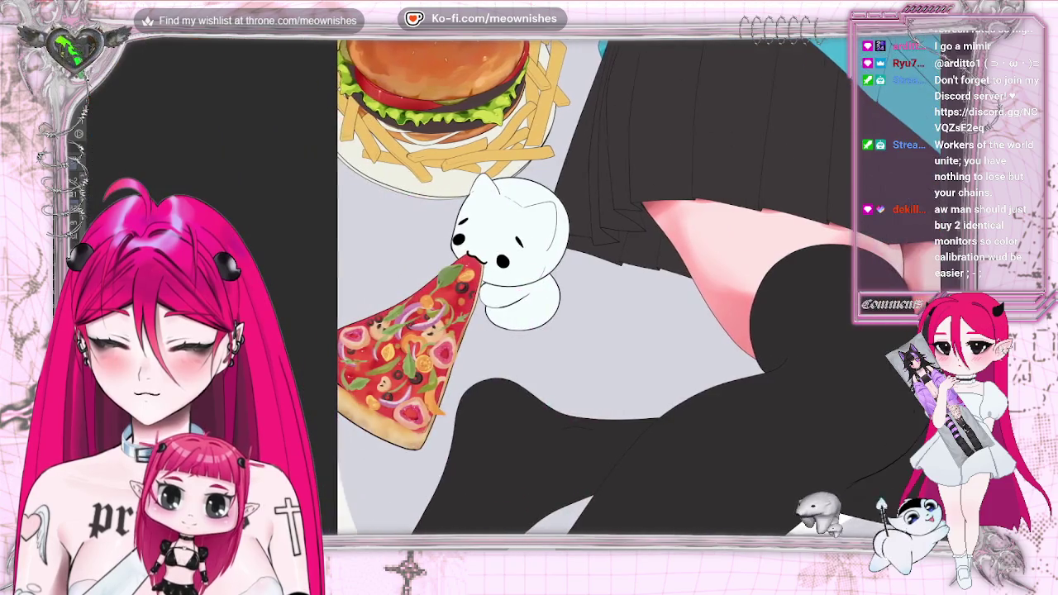
pyautogui.scroll(2, 488, 285)
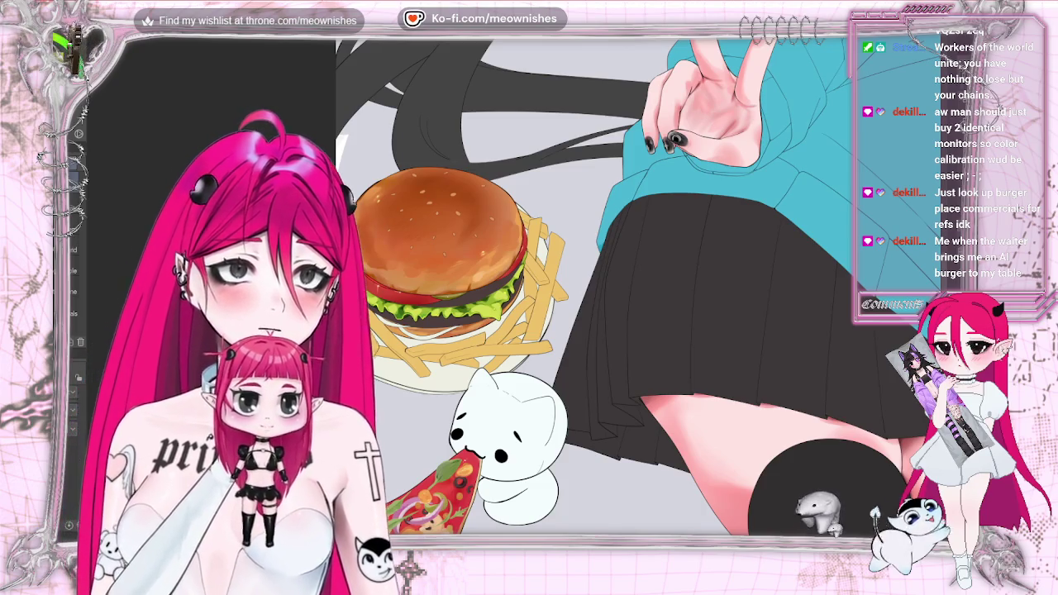
# - Recolour the burger with Hue 18, Saturation 52 and Luminosity 1
pyautogui.scroll(3, 427, 308)
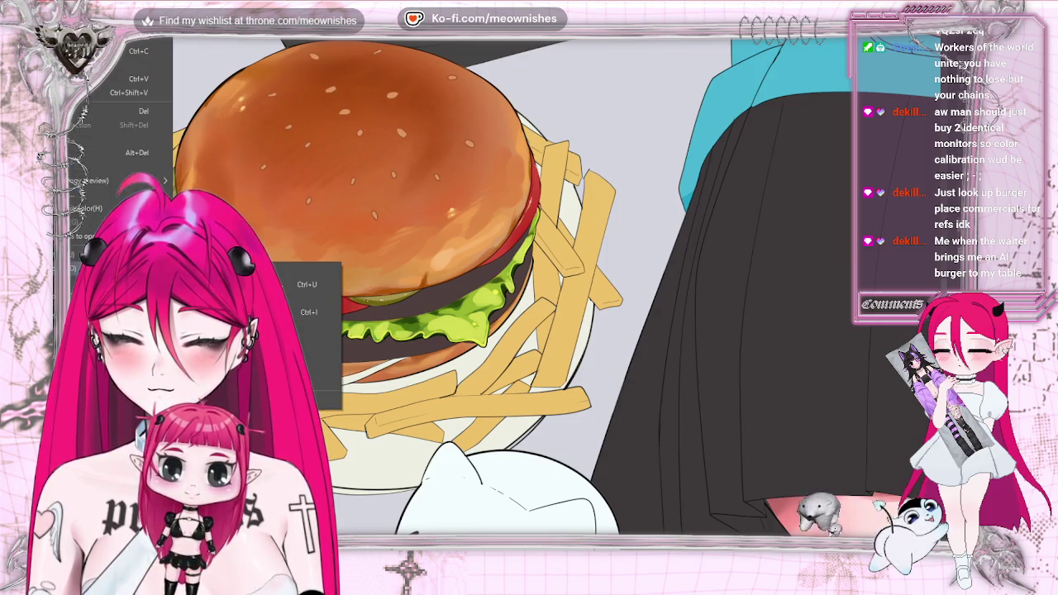
pyautogui.click(316, 286)
pyautogui.moveTo(751, 333)
pyautogui.mouseDown()
pyautogui.moveTo(775, 332)
pyautogui.moveTo(764, 304)
pyautogui.moveTo(751, 304)
pyautogui.moveTo(762, 306)
pyautogui.mouseUp()
pyautogui.moveTo(752, 365)
pyautogui.mouseDown()
pyautogui.moveTo(762, 368)
pyautogui.moveTo(752, 366)
pyautogui.mouseUp()
pyautogui.moveTo(794, 335); pyautogui.dragTo(816, 337)
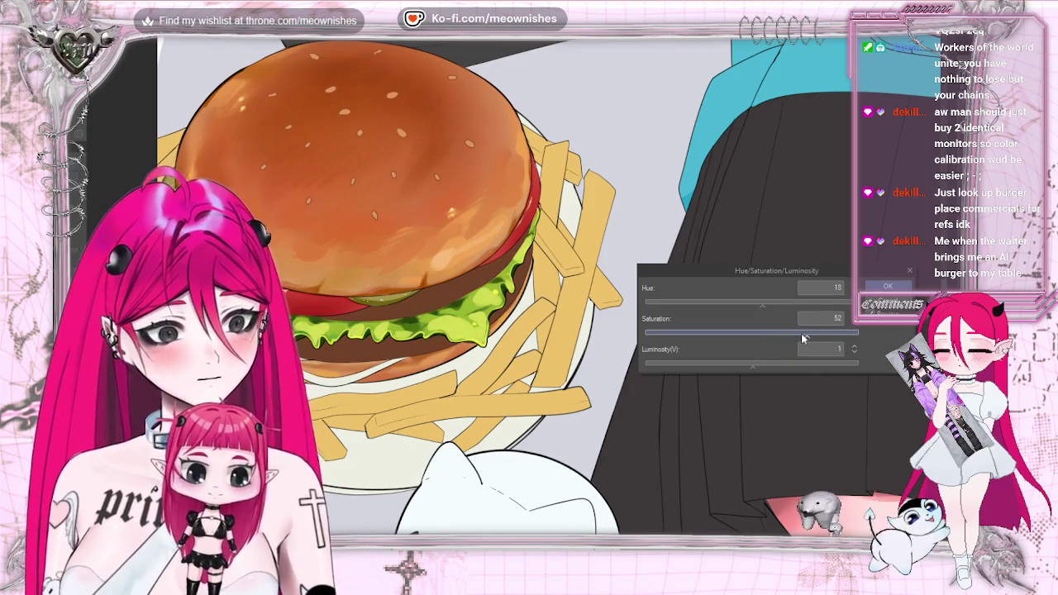
pyautogui.moveTo(813, 339); pyautogui.dragTo(807, 336)
pyautogui.click(887, 287)
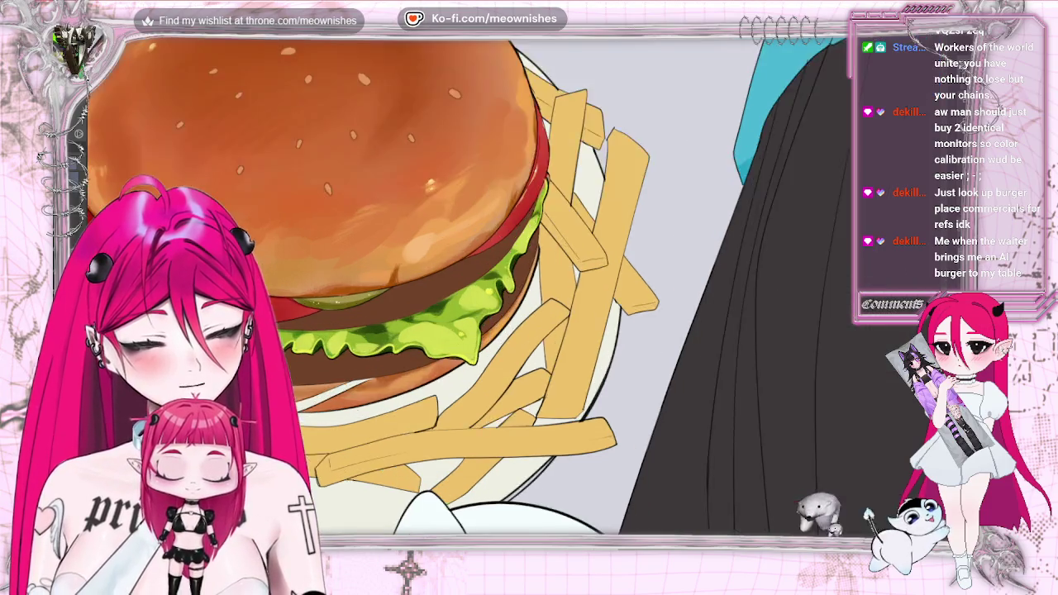
# - Fit the whole illustration in view and select the patty and lettuce area
pyautogui.hotkey('ctrl', '0')
pyautogui.scroll(5, 495, 288)
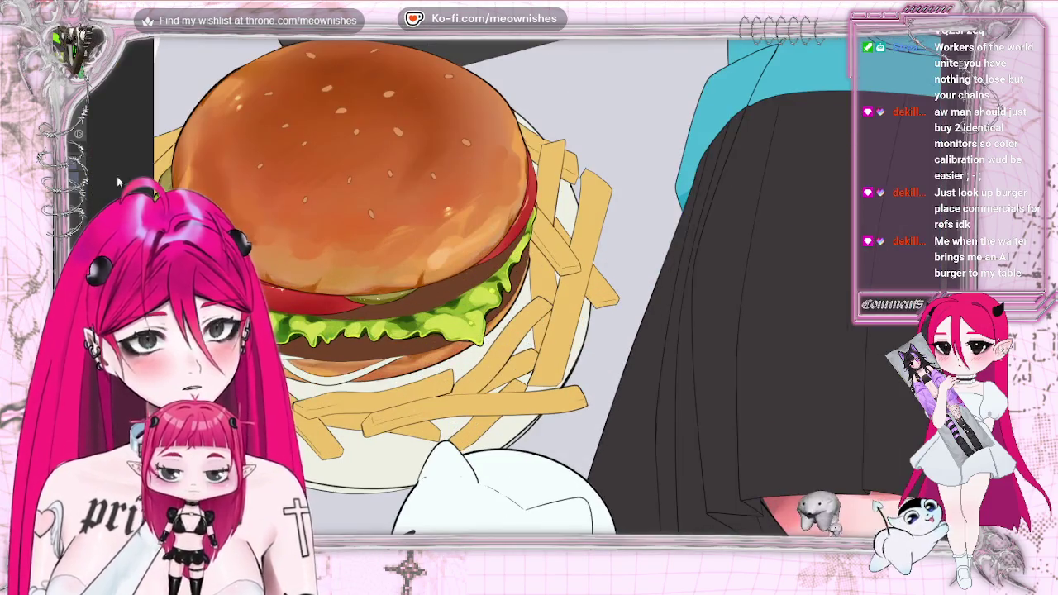
pyautogui.click(414, 300)
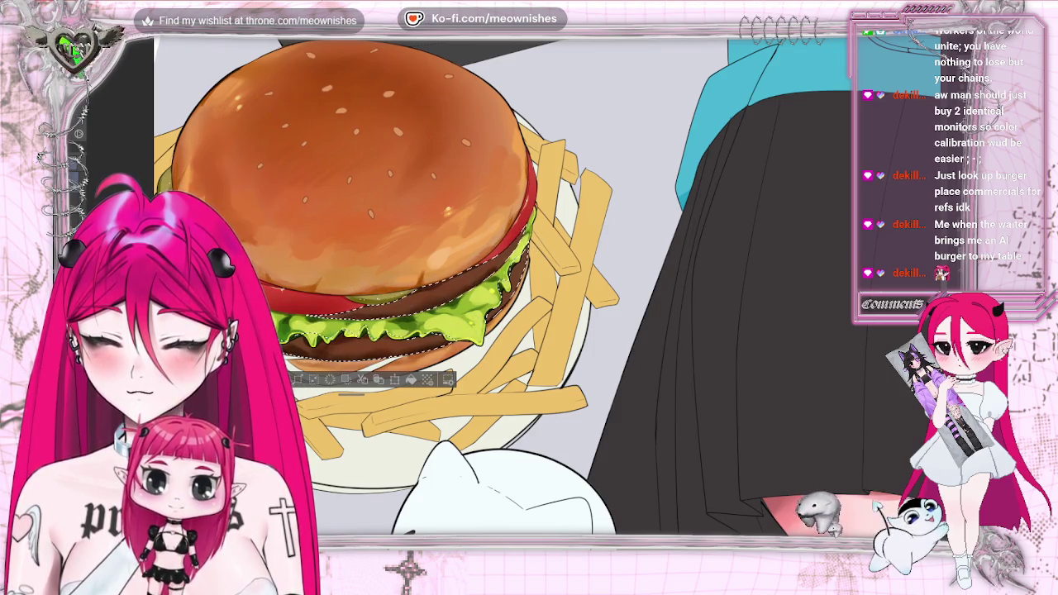
pyautogui.hotkey('ctrl', 'd')
pyautogui.hotkey('ctrl', '0')
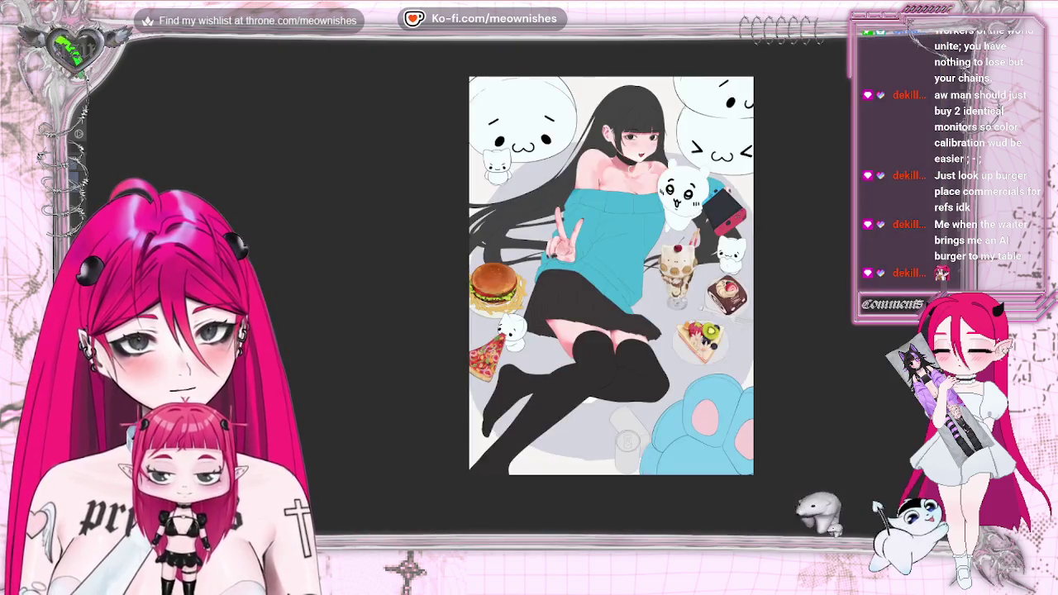
pyautogui.scroll(3, 637, 281)
pyautogui.scroll(2, 475, 277)
pyautogui.scroll(2, 475, 277)
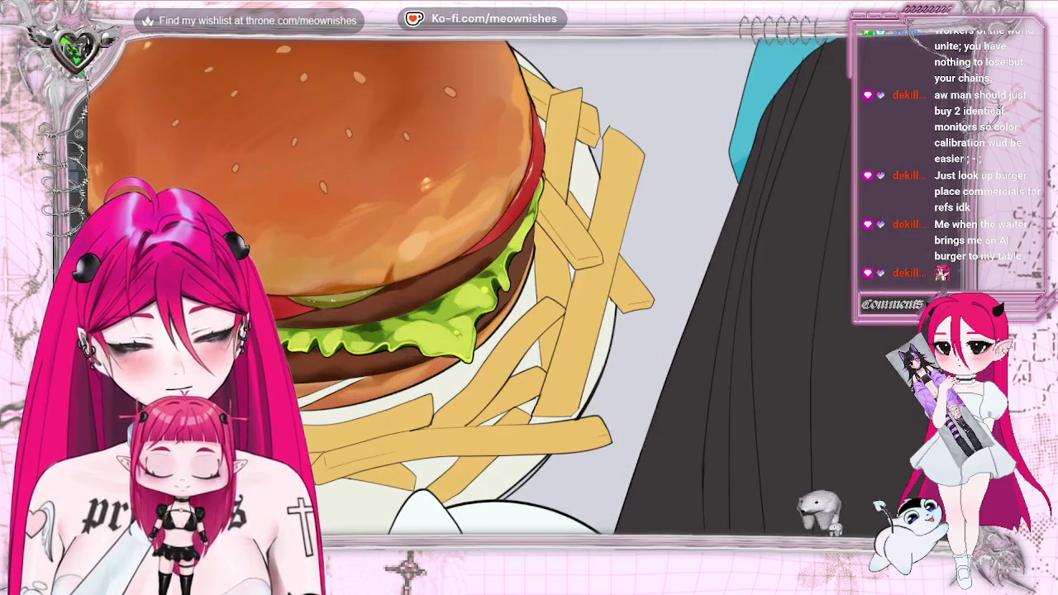
pyautogui.hotkey('ctrl', 'shift', 'd')
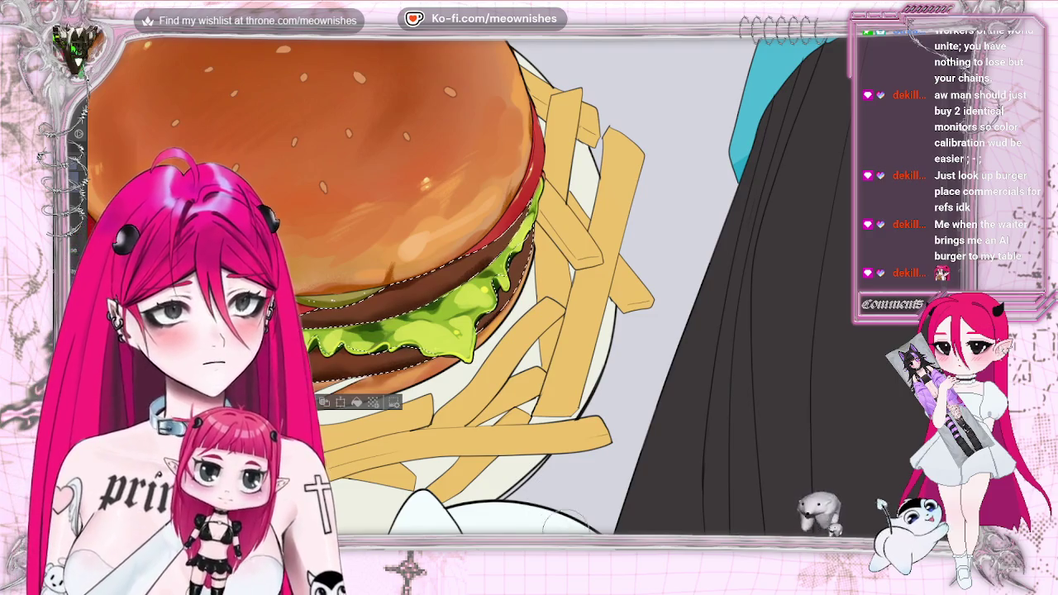
pyautogui.scroll(1, 475, 277)
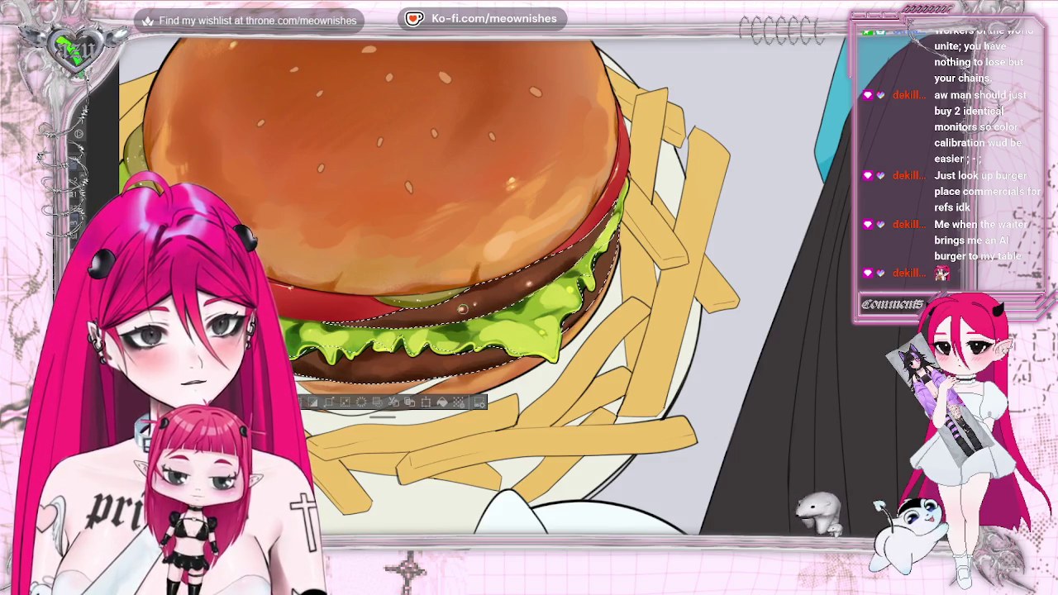
pyautogui.scroll(-5, 495, 281)
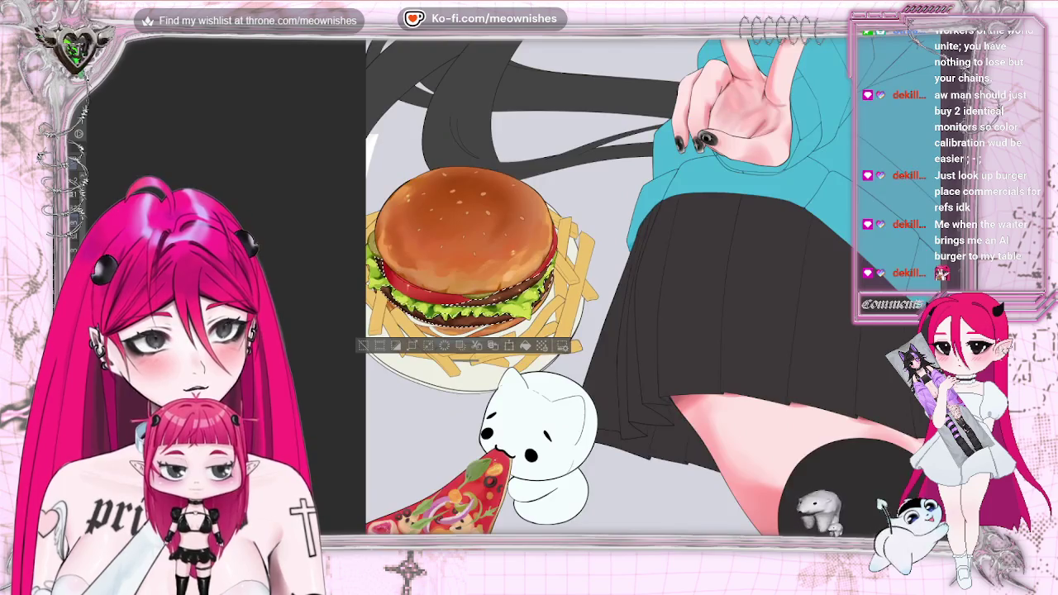
pyautogui.scroll(5, 496, 281)
pyautogui.scroll(3, 413, 248)
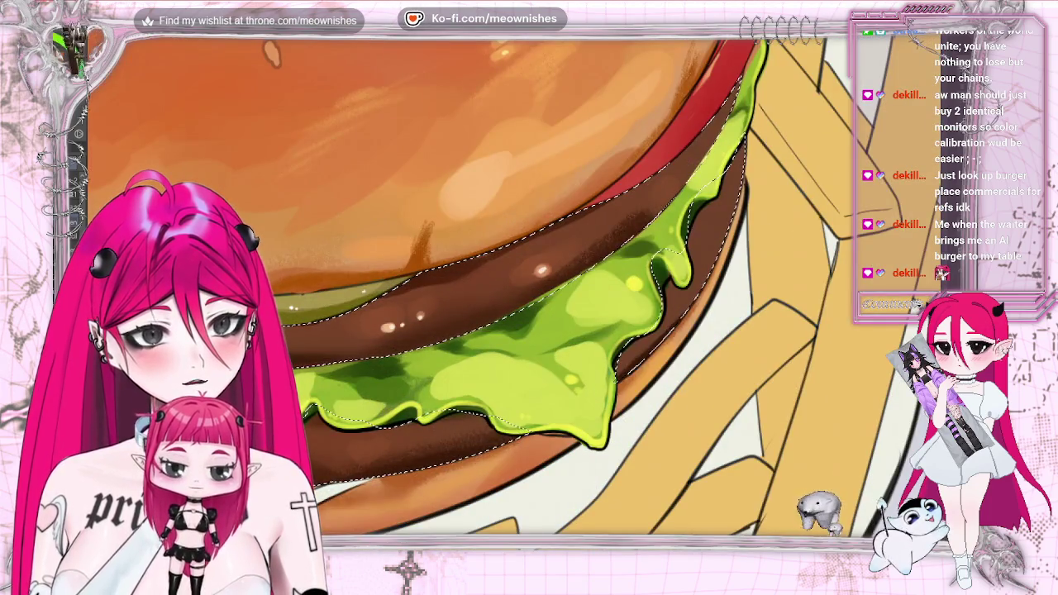
pyautogui.scroll(-3, 463, 281)
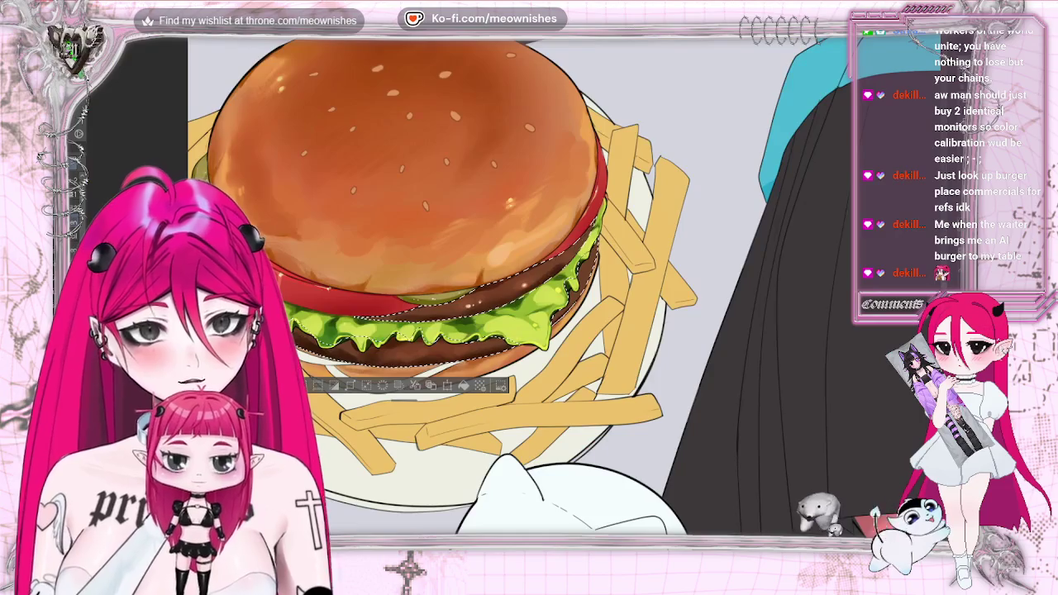
pyautogui.scroll(2, 463, 281)
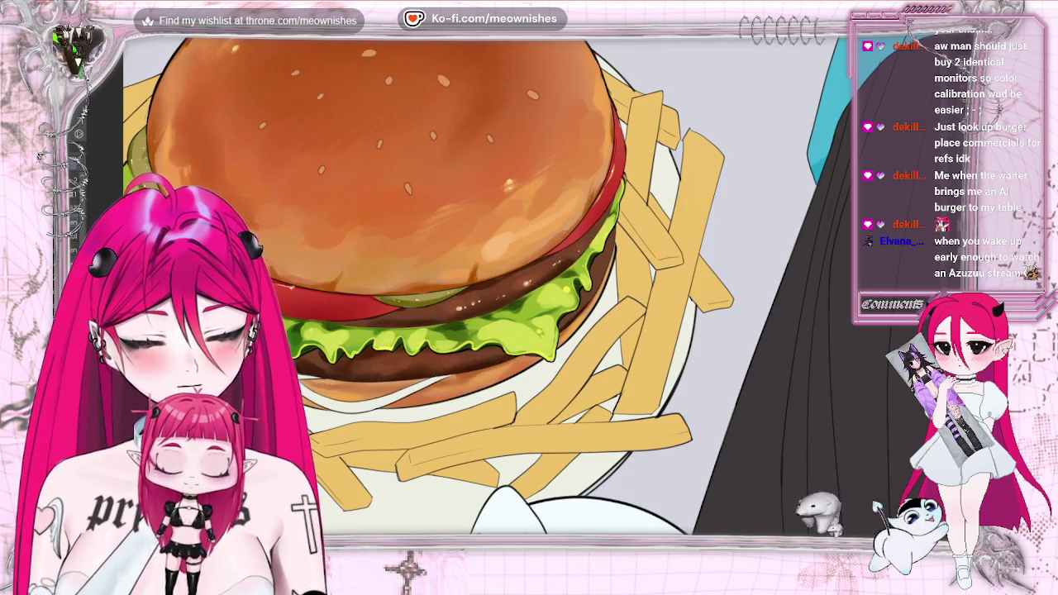
# - Fit the illustration in view, zoom to the burger and auto-select the patty and lettuce
pyautogui.hotkey('ctrl', '0')
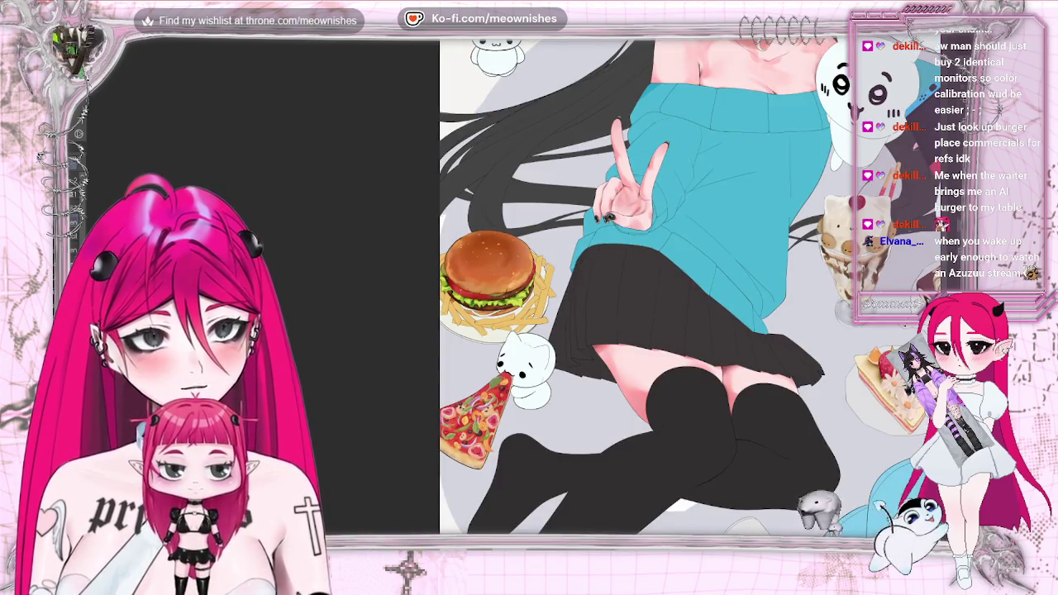
pyautogui.scroll(1, 522, 284)
pyautogui.scroll(1, 522, 283)
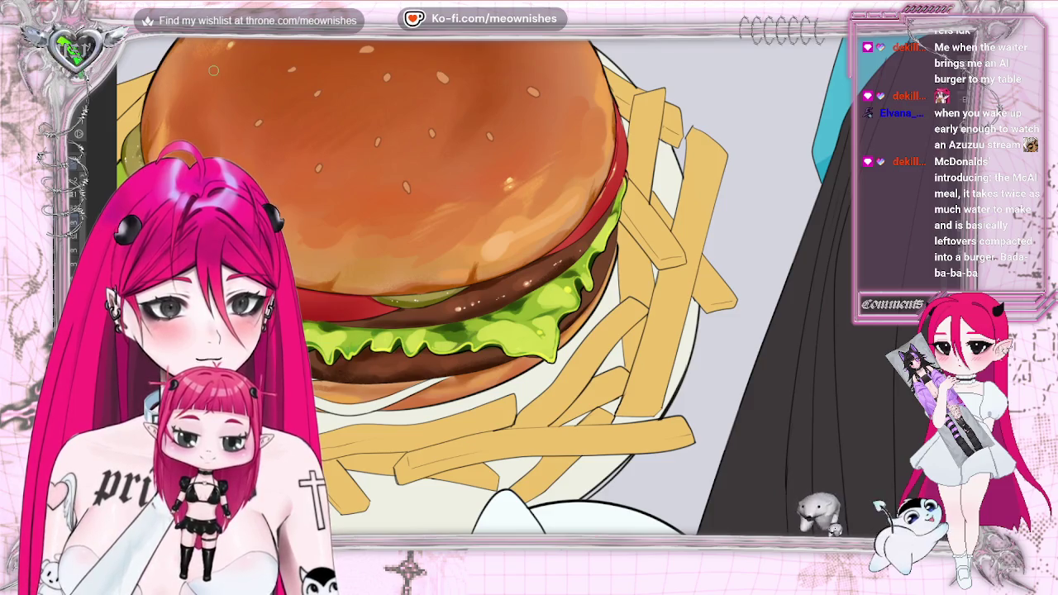
pyautogui.click(454, 330)
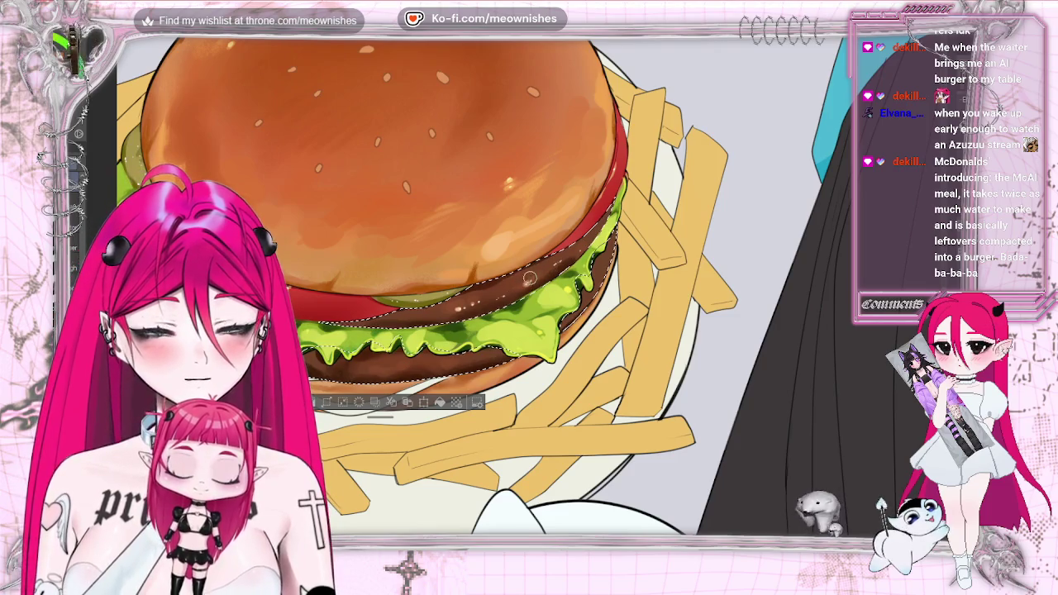
pyautogui.scroll(-2, 547, 262)
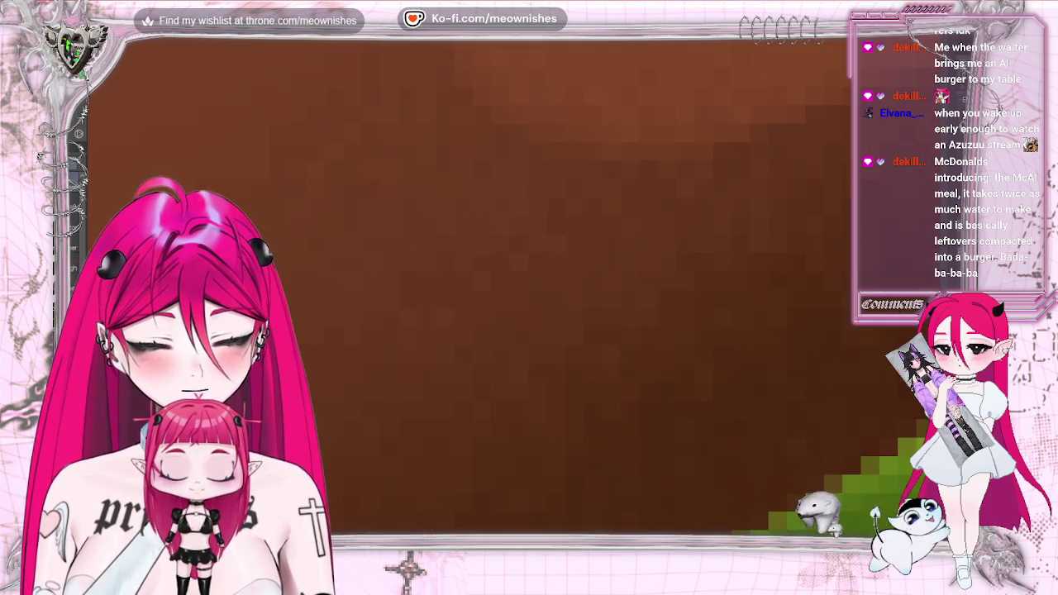
pyautogui.scroll(3, 496, 273)
pyautogui.scroll(-1, 496, 272)
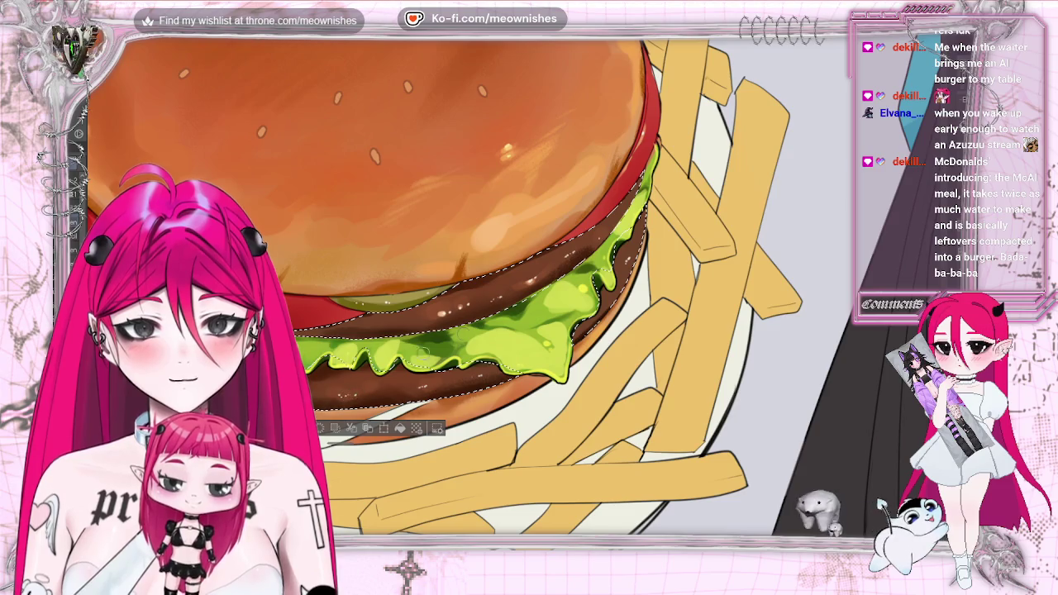
pyautogui.scroll(-5, 462, 281)
pyautogui.scroll(4, 414, 248)
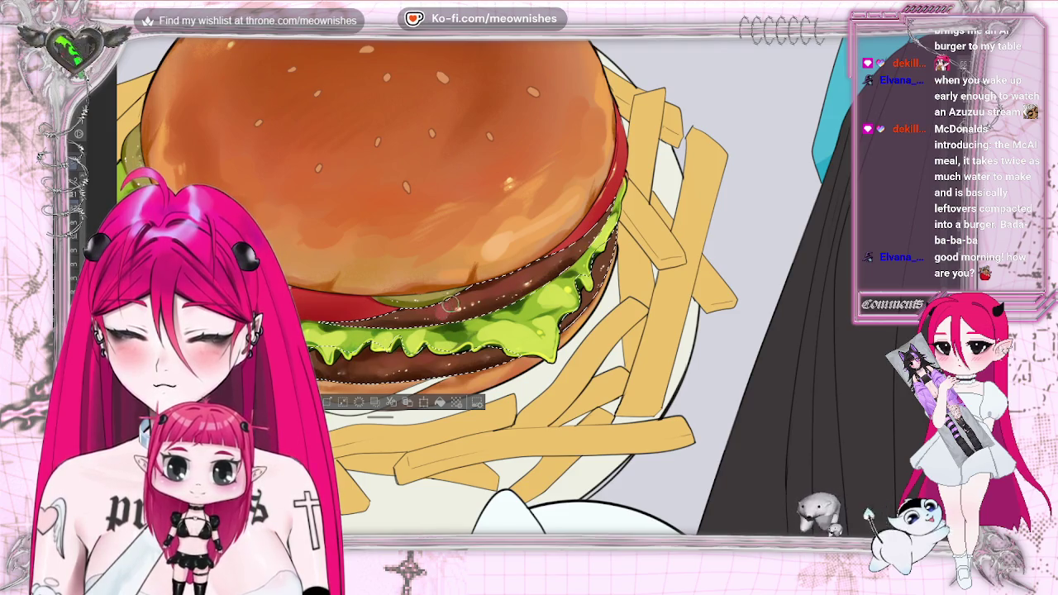
pyautogui.scroll(-3, 622, 56)
pyautogui.scroll(-3, 622, 55)
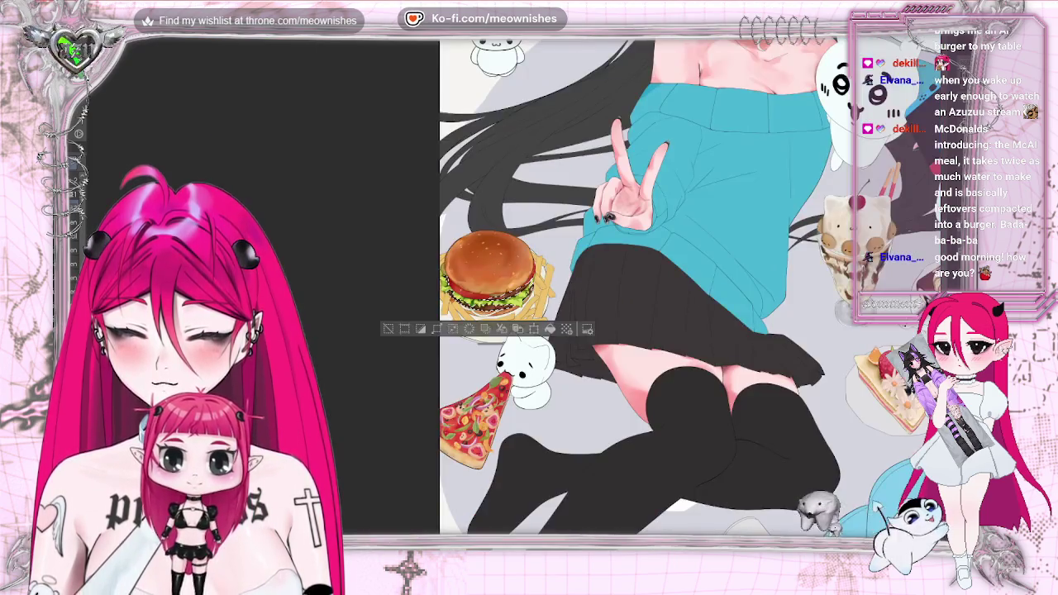
pyautogui.scroll(3, 622, 56)
pyautogui.scroll(3, 621, 55)
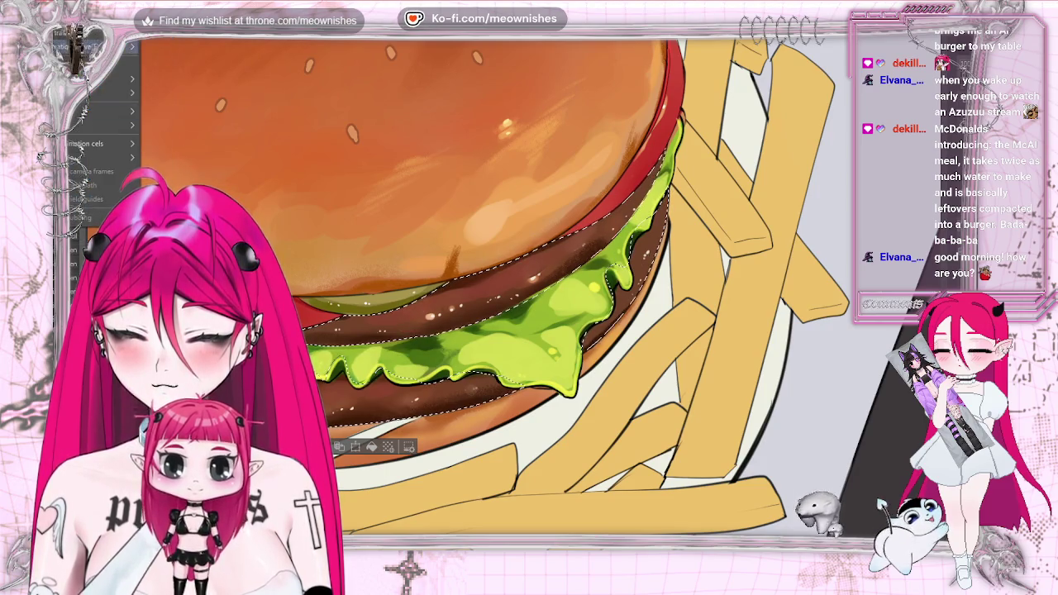
# - Apply a Hue/Saturation/Luminosity hue of -20 to the selected patty and lettuce, then deselect
pyautogui.press('Escape')
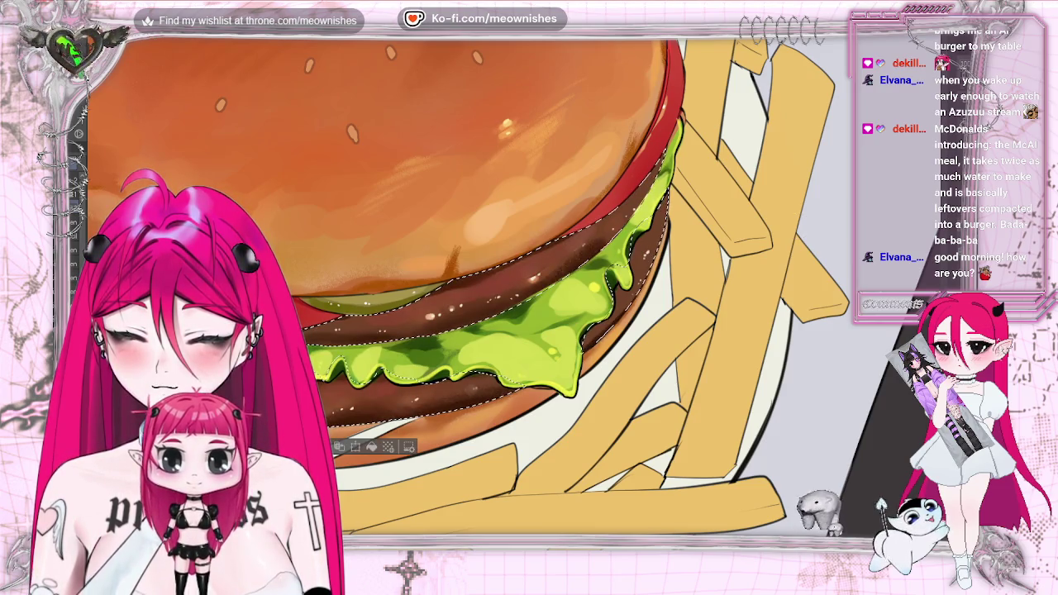
pyautogui.hotkey('ctrl', 'u')
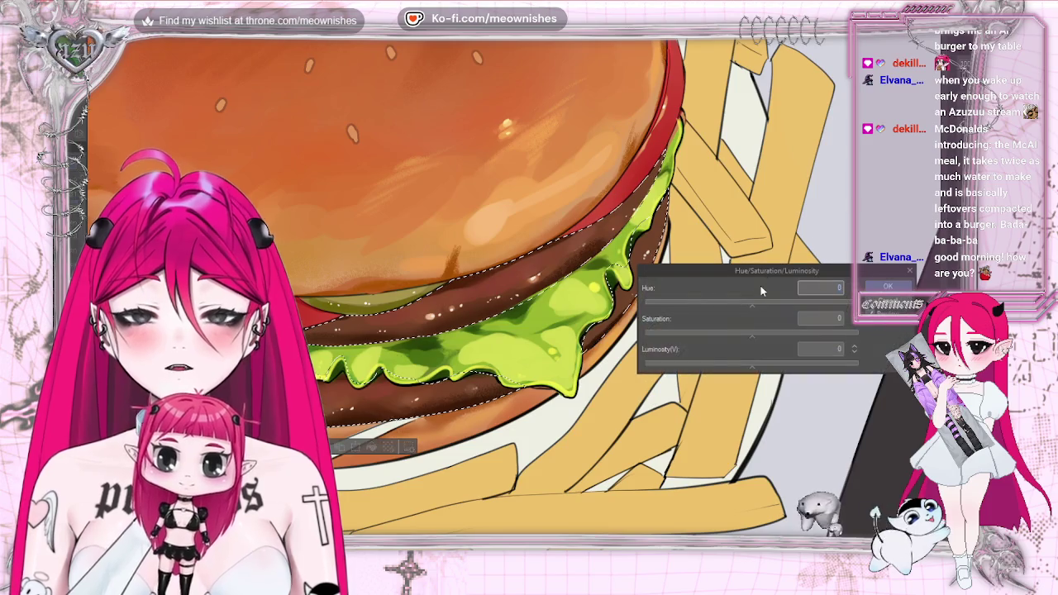
pyautogui.click(744, 304)
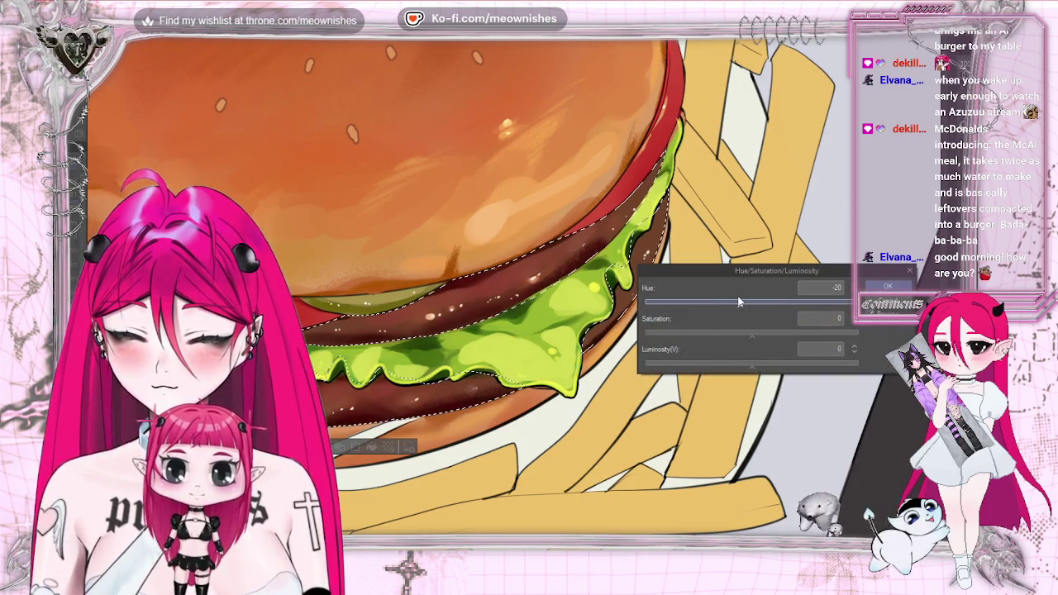
pyautogui.scroll(-5, 578, 289)
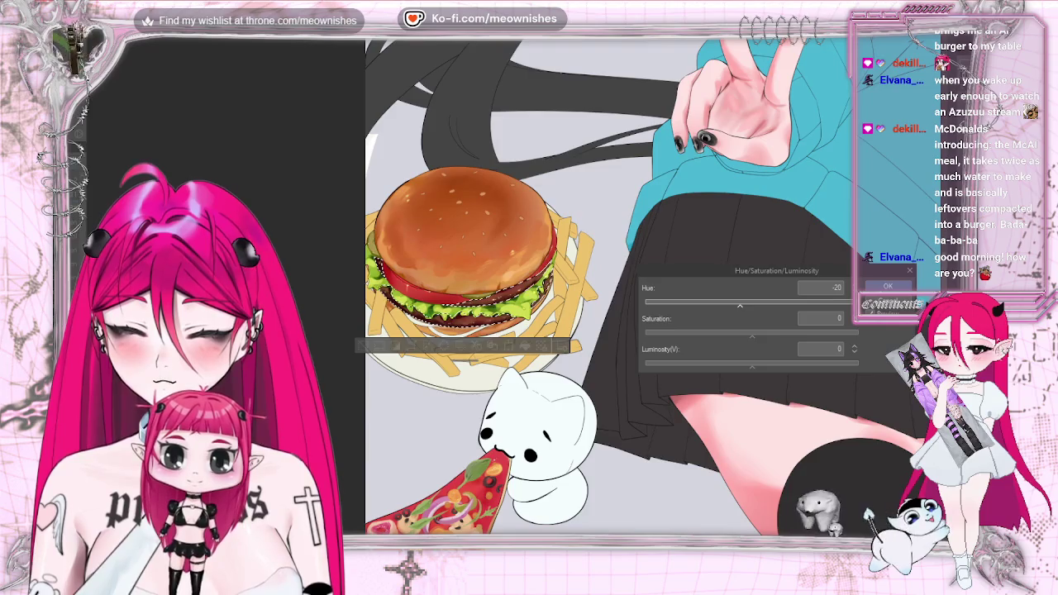
pyautogui.scroll(2, 517, 264)
pyautogui.scroll(2, 517, 265)
pyautogui.press('Return')
pyautogui.hotkey('ctrl', 'd')
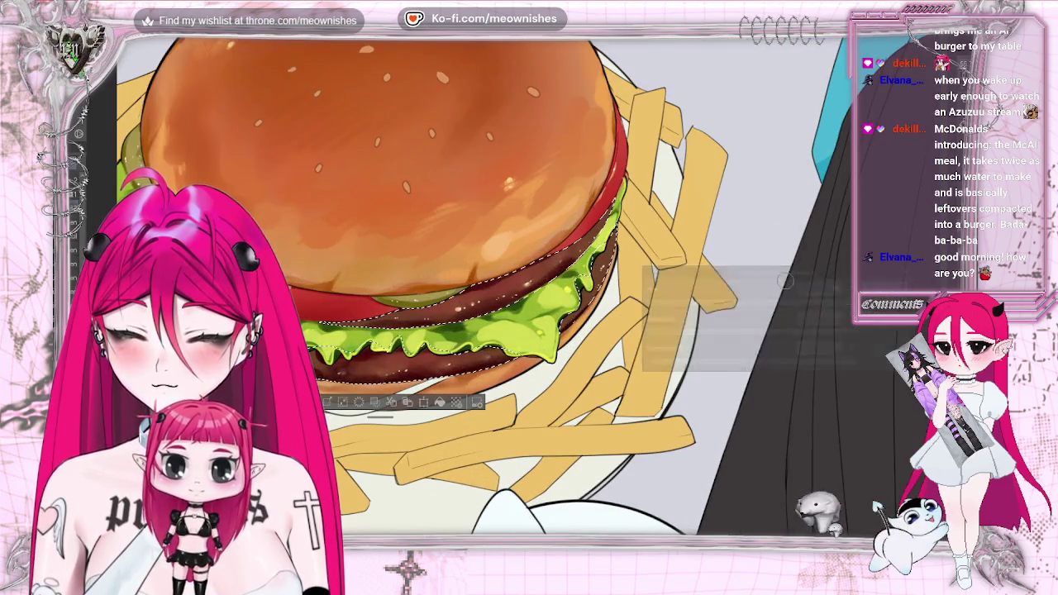